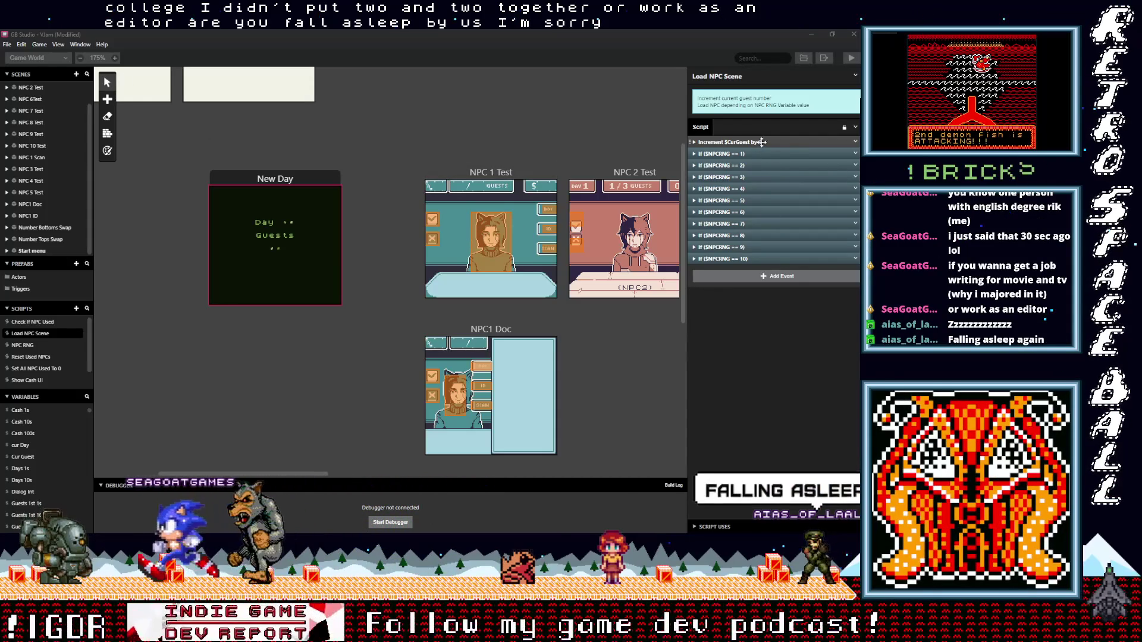
# Step: Pan and scroll the world view to bring the NPC 1 Test and NPC1 Doc scenes into view
pyautogui.moveTo(308, 472)
pyautogui.mouseDown()
pyautogui.moveTo(318, 474)
pyautogui.moveTo(214, 487)
pyautogui.mouseUp()
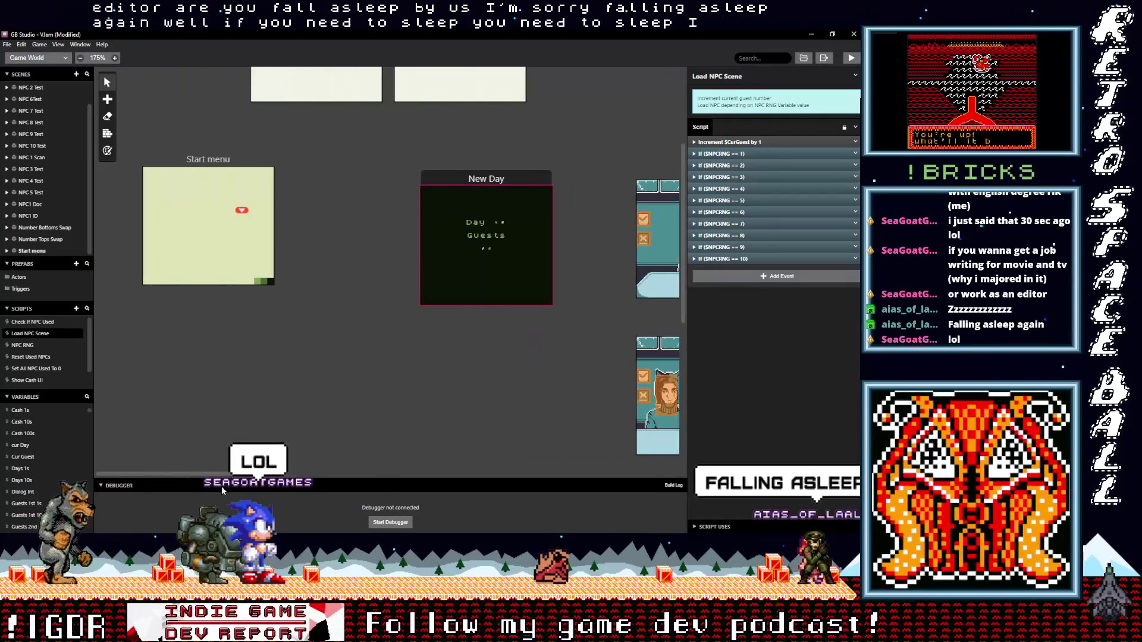
pyautogui.scroll(3, 399, 428)
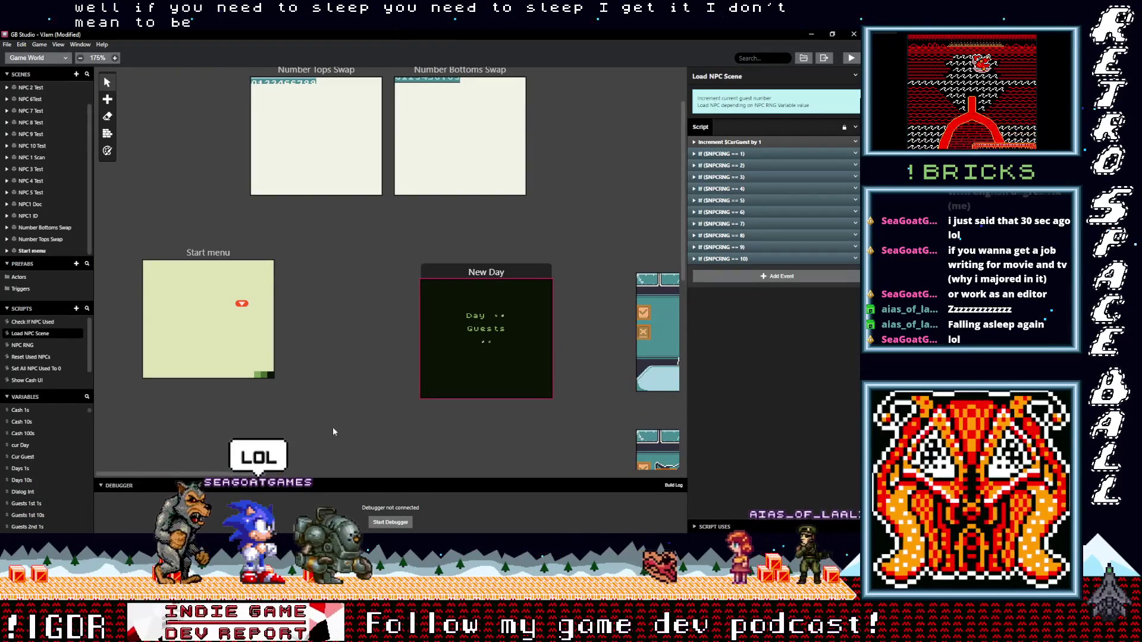
pyautogui.moveTo(250, 474); pyautogui.dragTo(275, 474)
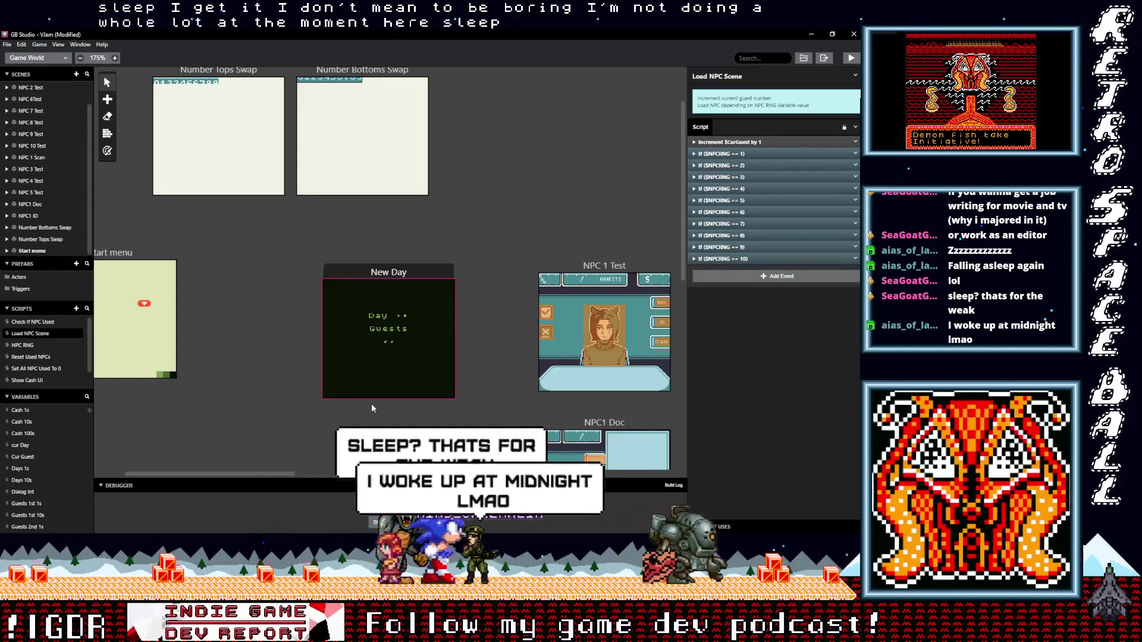
pyautogui.scroll(-1, 370, 401)
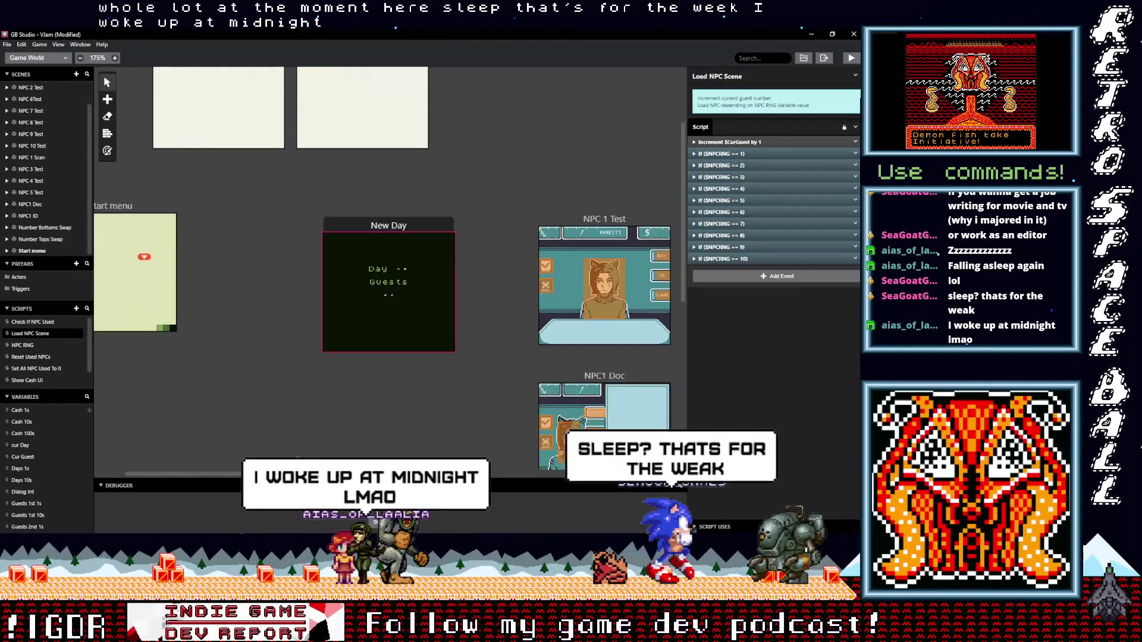
pyautogui.moveTo(298, 474)
pyautogui.mouseDown()
pyautogui.moveTo(326, 474)
pyautogui.moveTo(335, 438)
pyautogui.mouseUp()
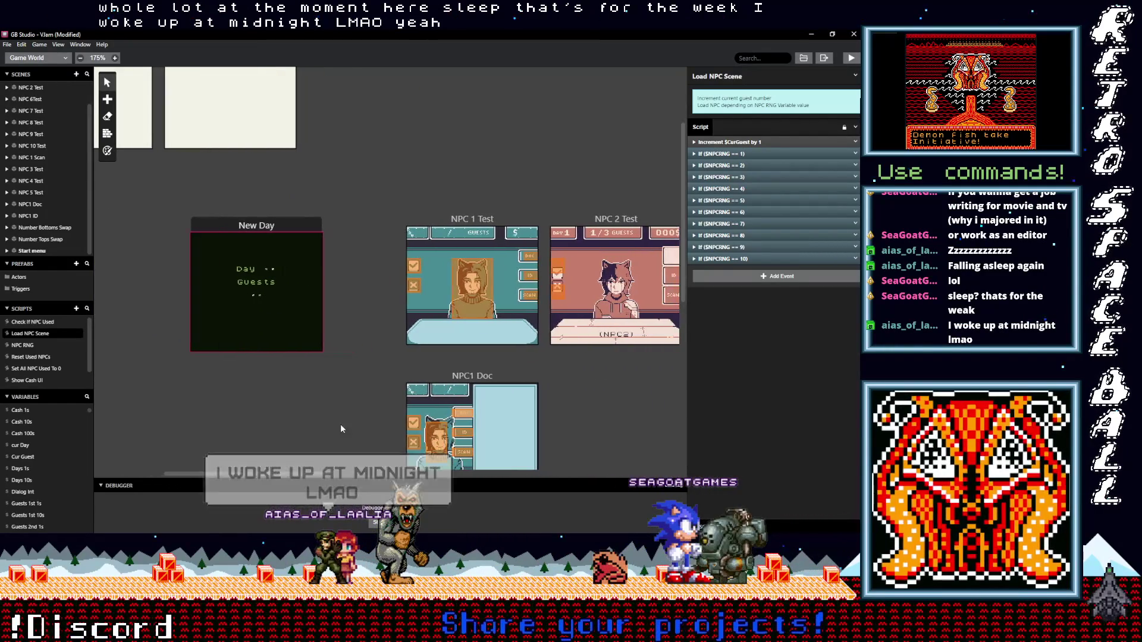
pyautogui.scroll(-1, 345, 398)
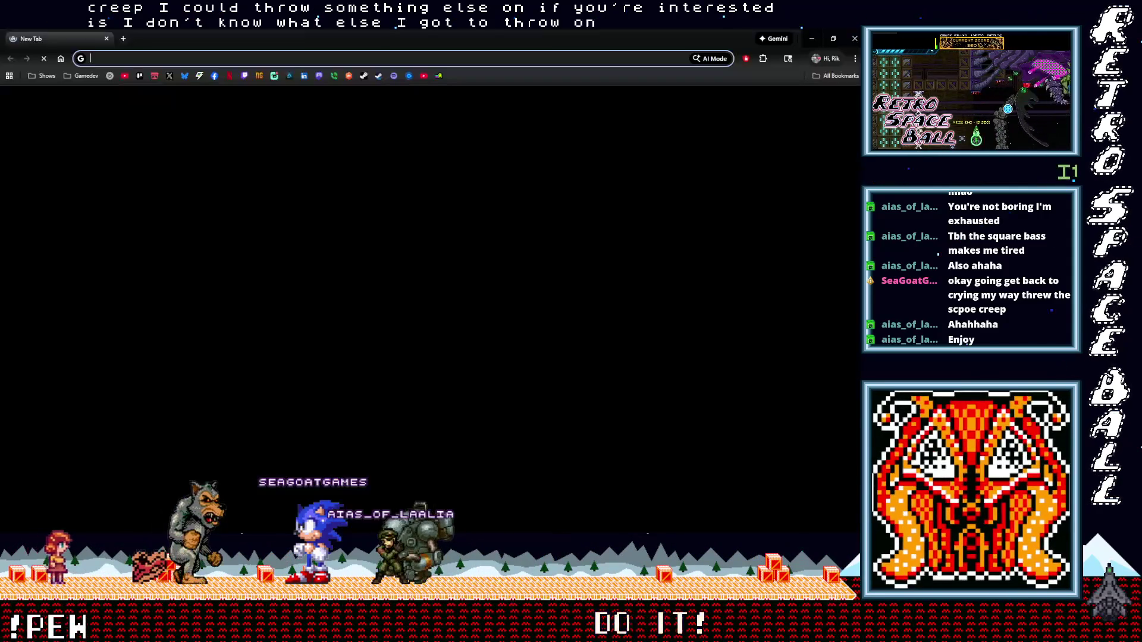
# Step: Close the blank Chrome tab with Ctrl+W to get back to GB Studio
pyautogui.hotkey('ctrl', 'w')
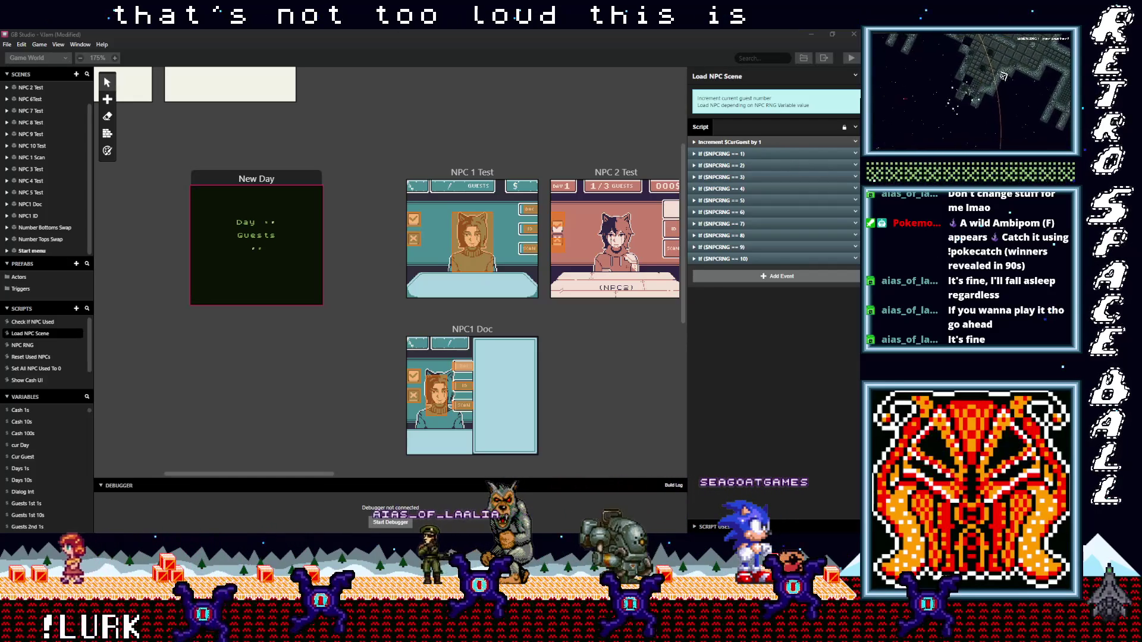
pyautogui.hotkey('alt', 'Tab')
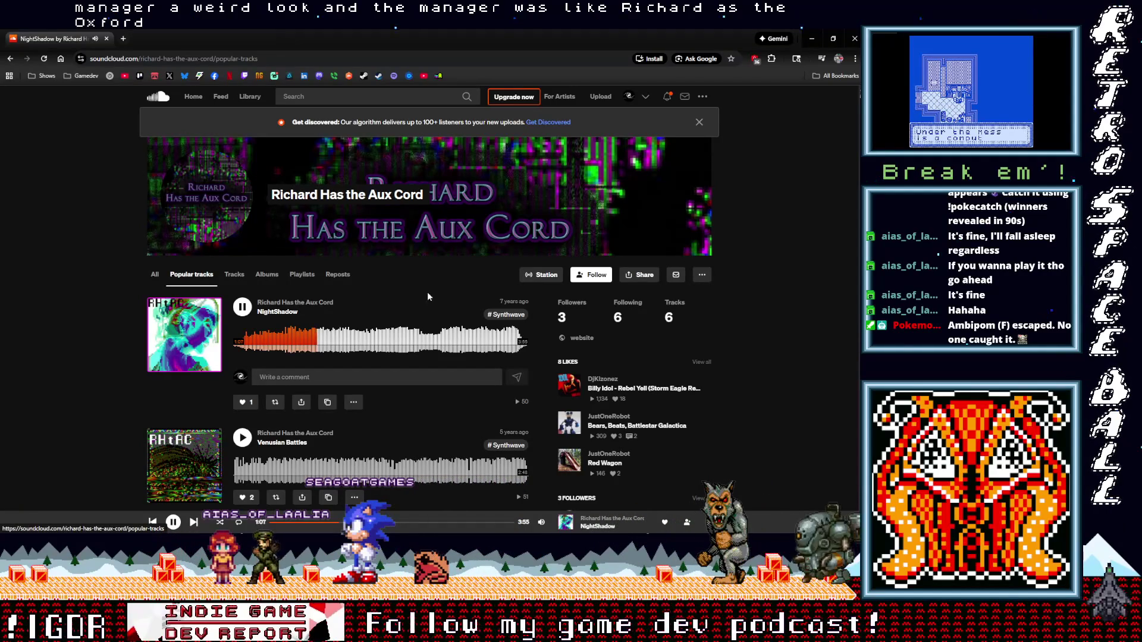
pyautogui.moveTo(284, 41); pyautogui.dragTo(328, 30)
pyautogui.click(328, 30)
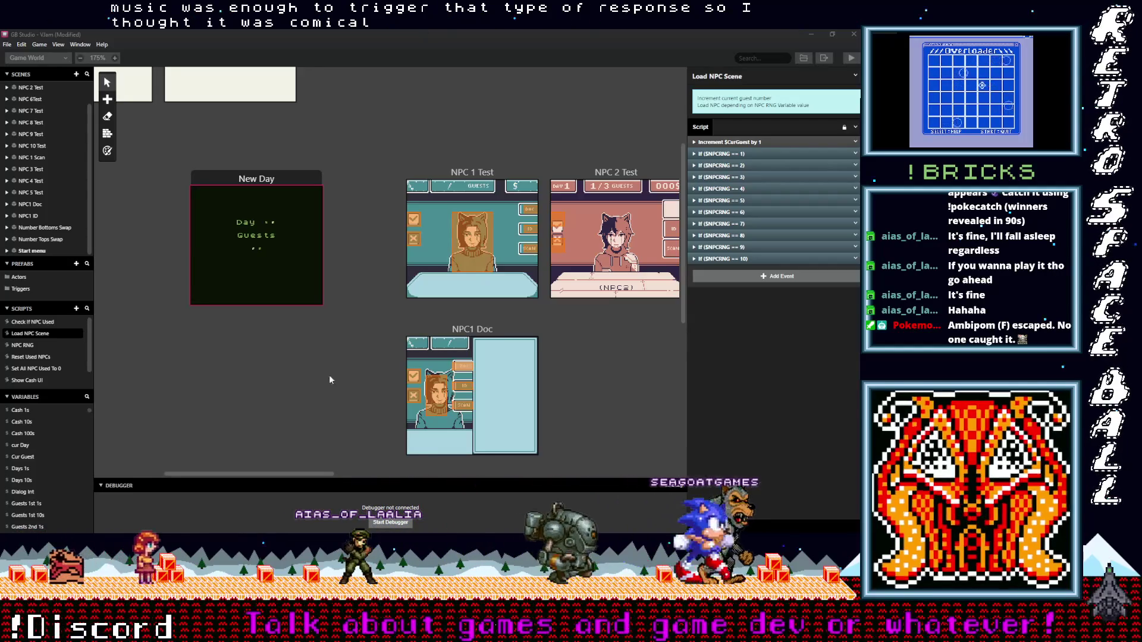
pyautogui.moveTo(265, 473)
pyautogui.mouseDown()
pyautogui.moveTo(357, 473)
pyautogui.moveTo(211, 496)
pyautogui.moveTo(301, 505)
pyautogui.moveTo(282, 501)
pyautogui.mouseUp()
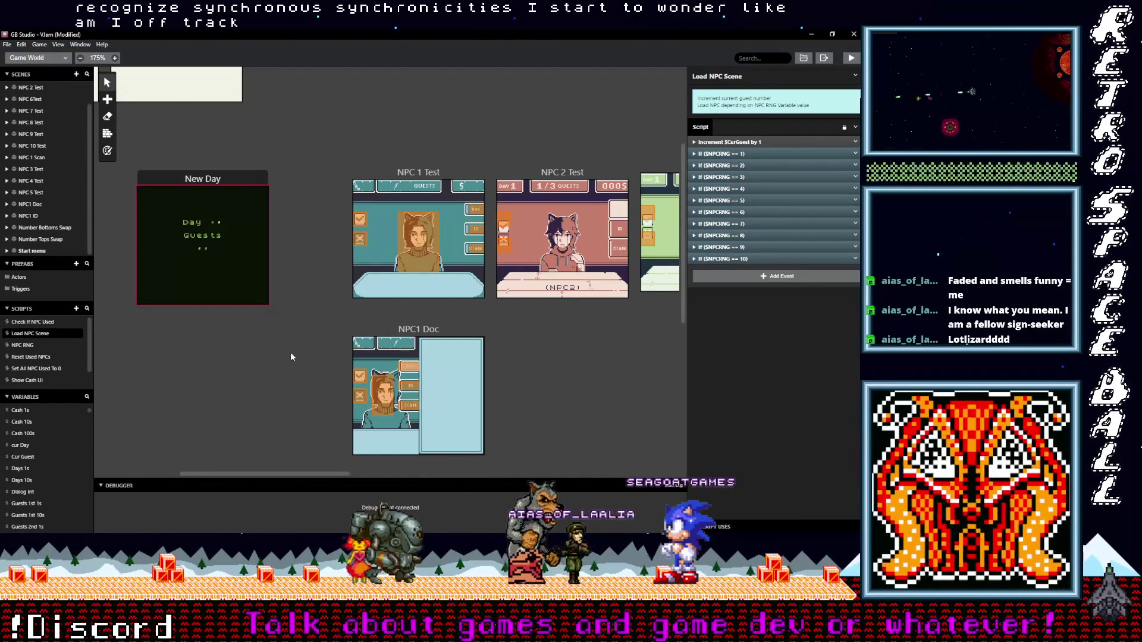
pyautogui.click(756, 141)
pyautogui.click(756, 141)
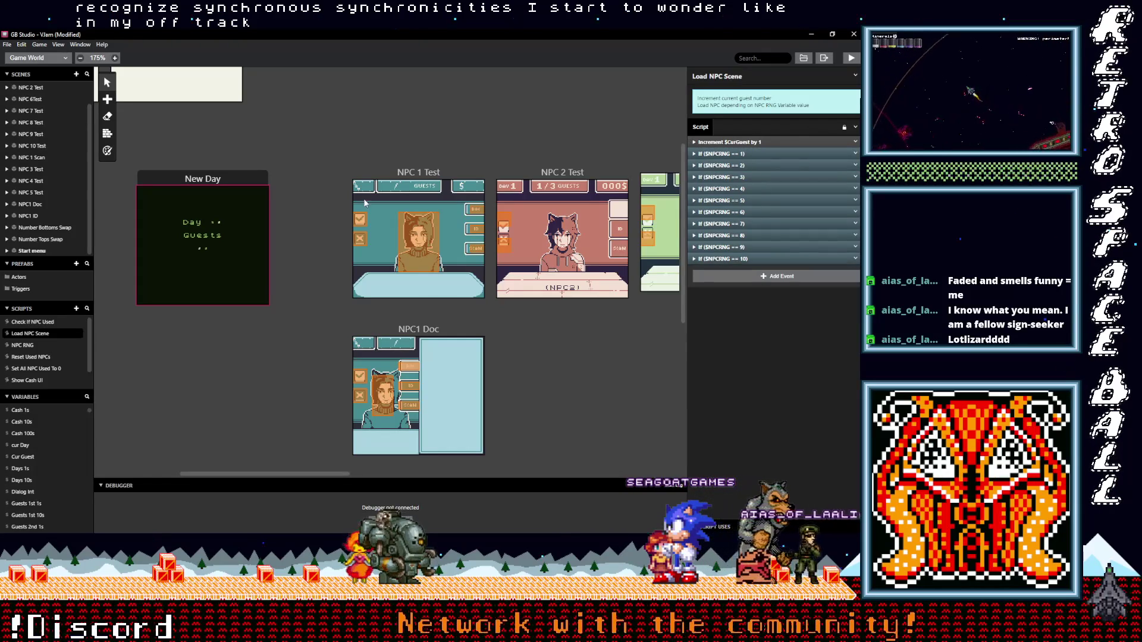
pyautogui.hscroll(-1, 309, 238)
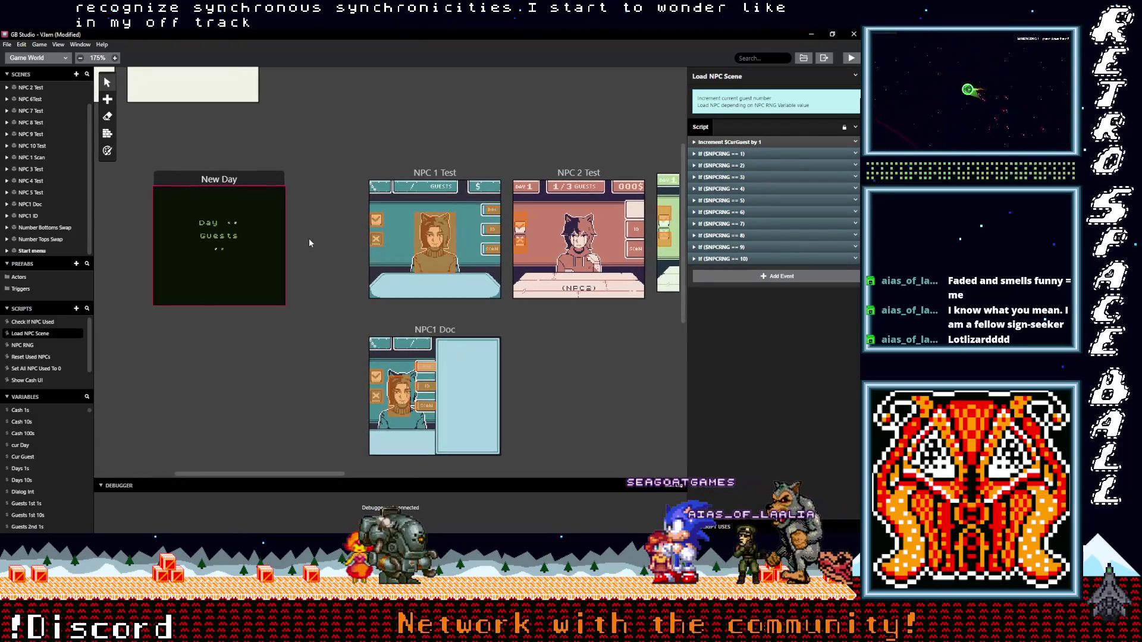
pyautogui.click(415, 174)
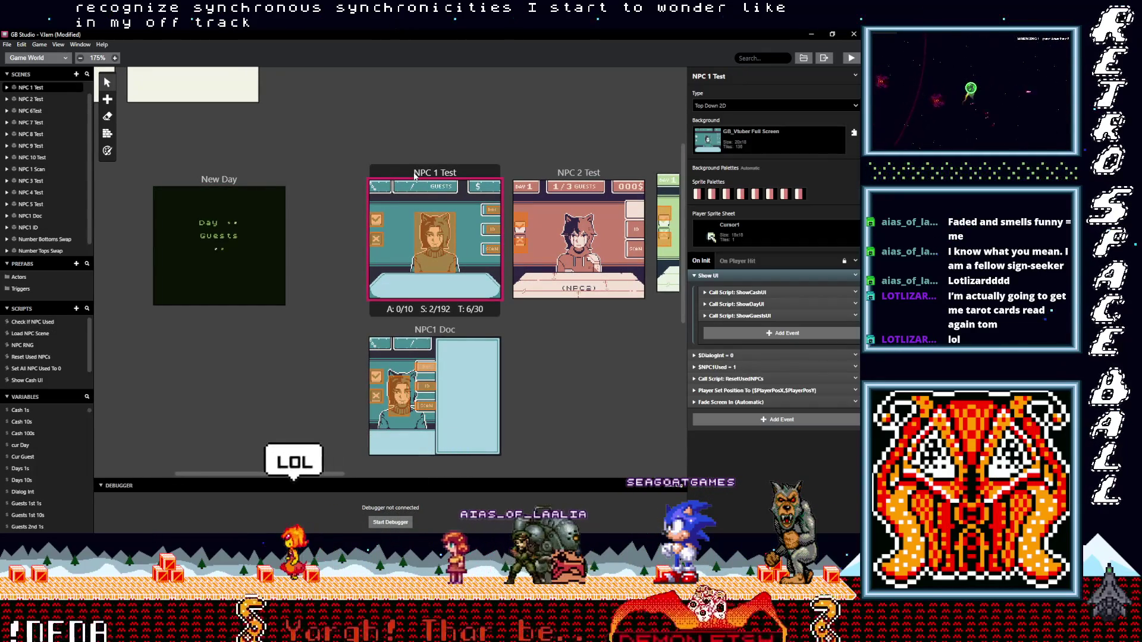
pyautogui.click(377, 223)
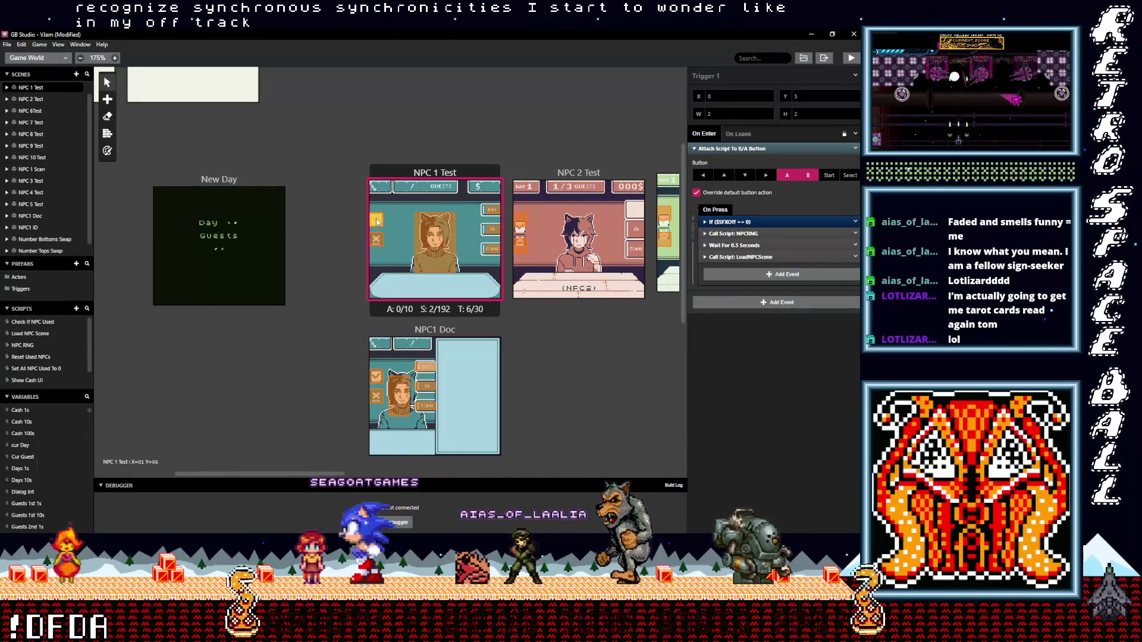
pyautogui.click(755, 256)
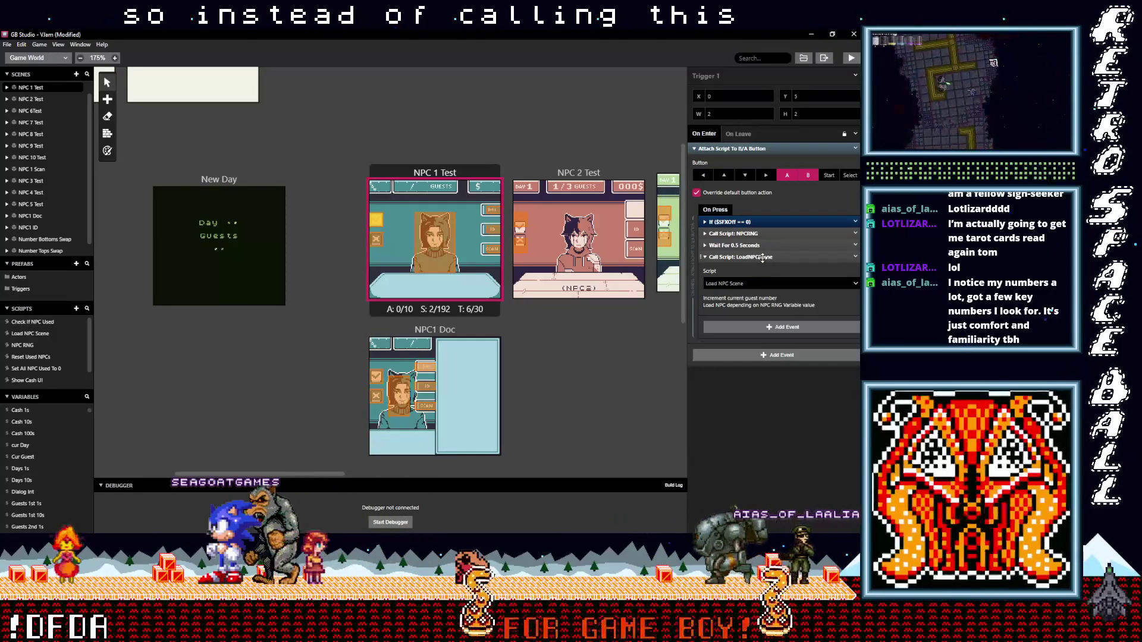
pyautogui.click(762, 257)
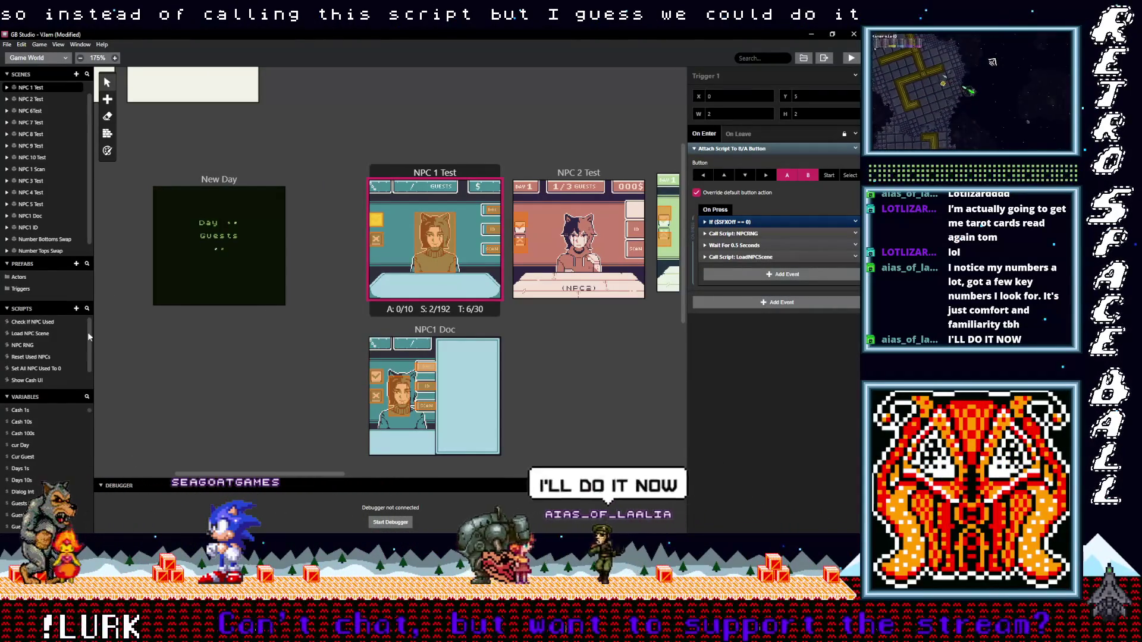
pyautogui.click(743, 233)
pyautogui.click(744, 233)
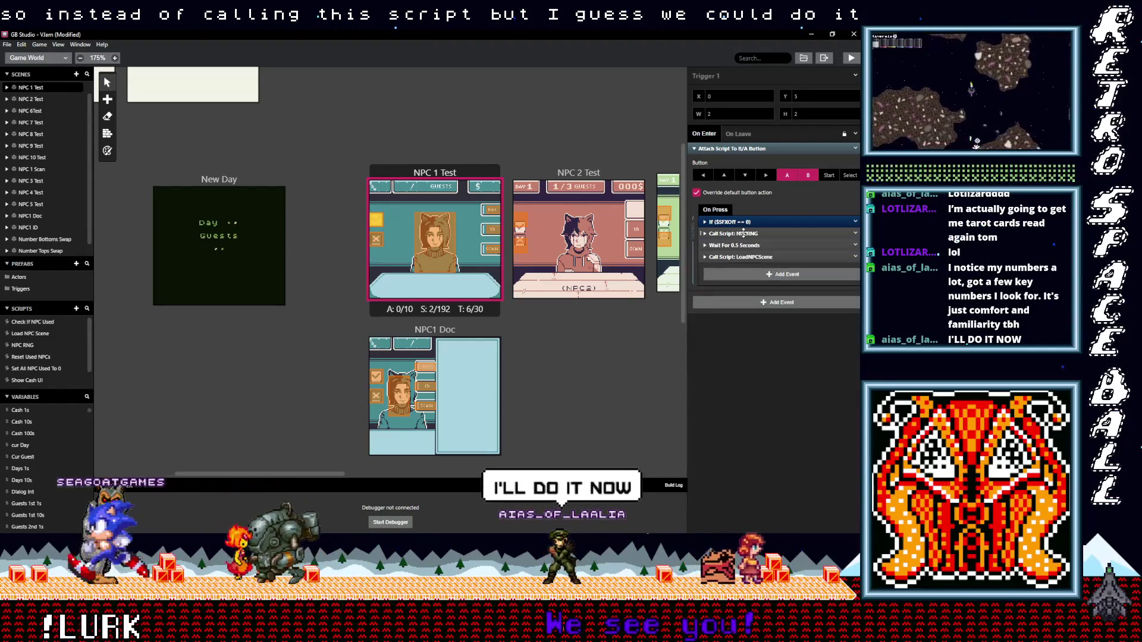
pyautogui.click(745, 234)
pyautogui.click(748, 257)
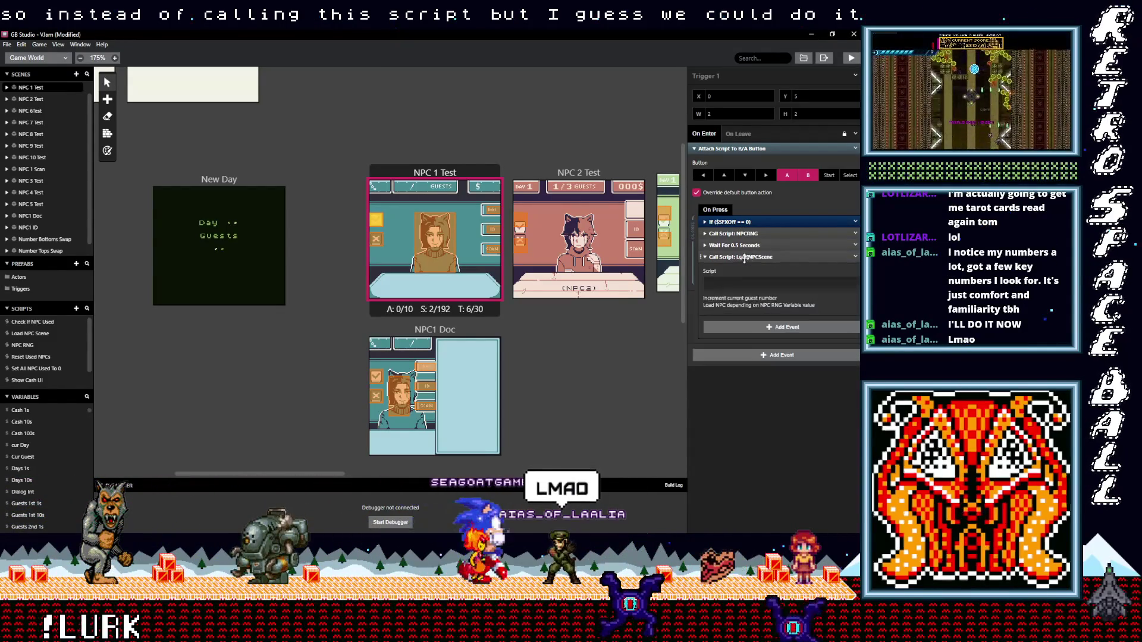
pyautogui.click(748, 257)
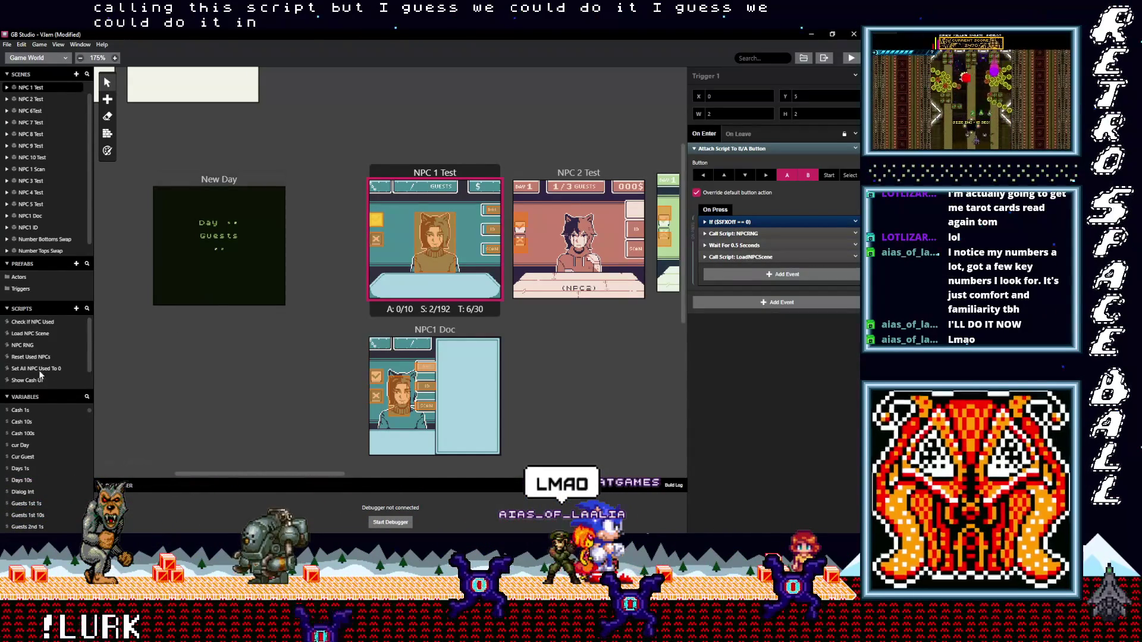
pyautogui.click(31, 333)
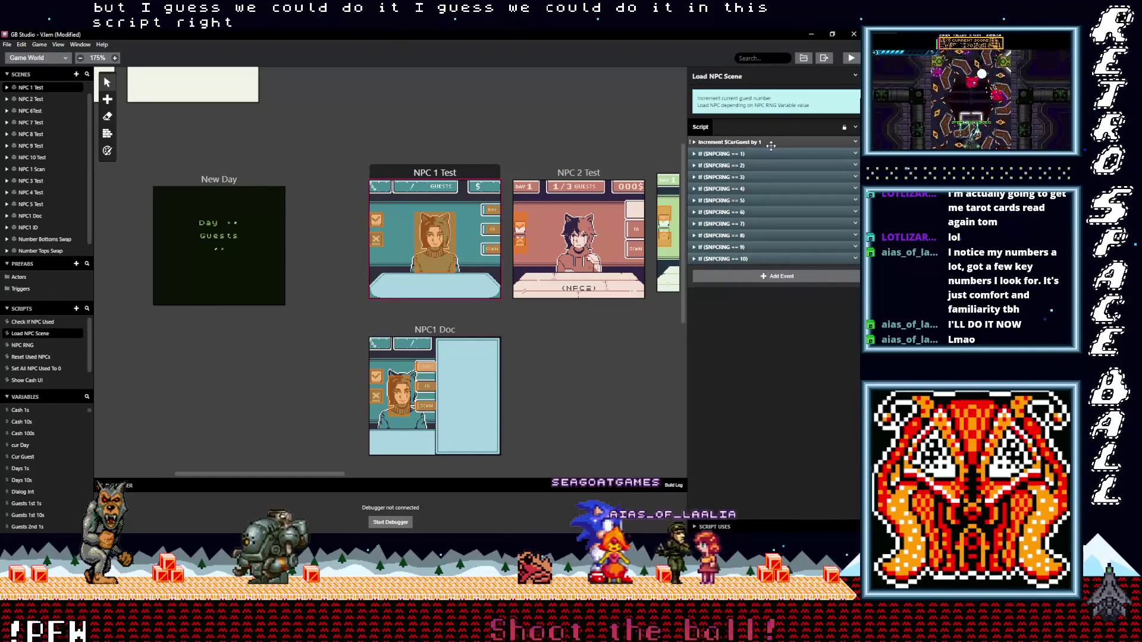
# Step: Add an If condition comparing Cur Guest with Guests Arriving, placed above the increment event
pyautogui.click(763, 277)
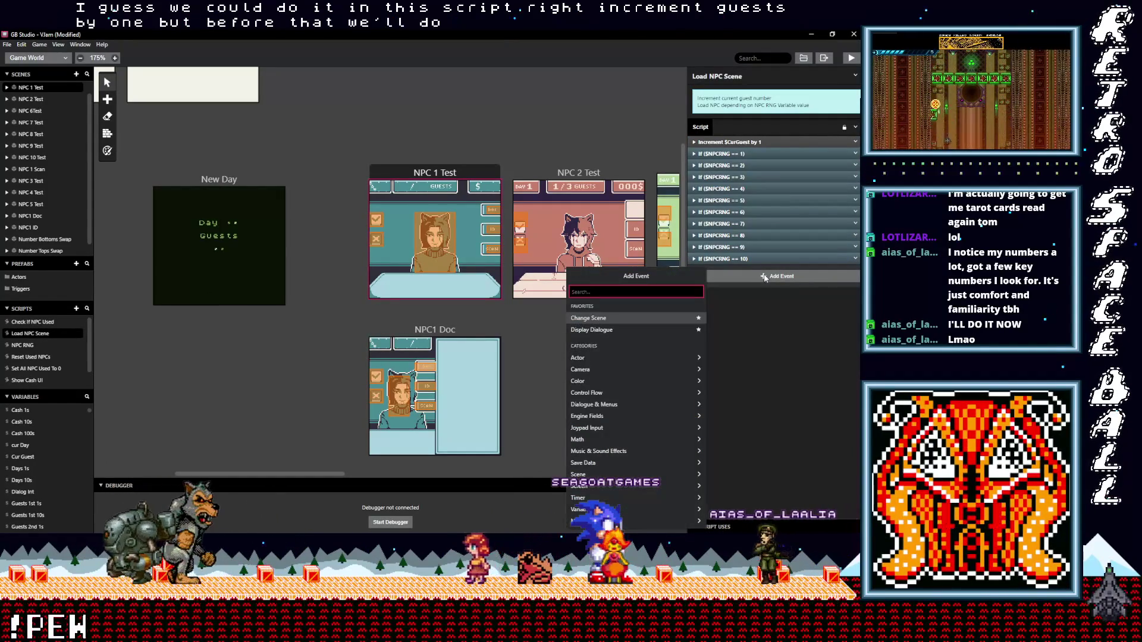
pyautogui.write('If var val')
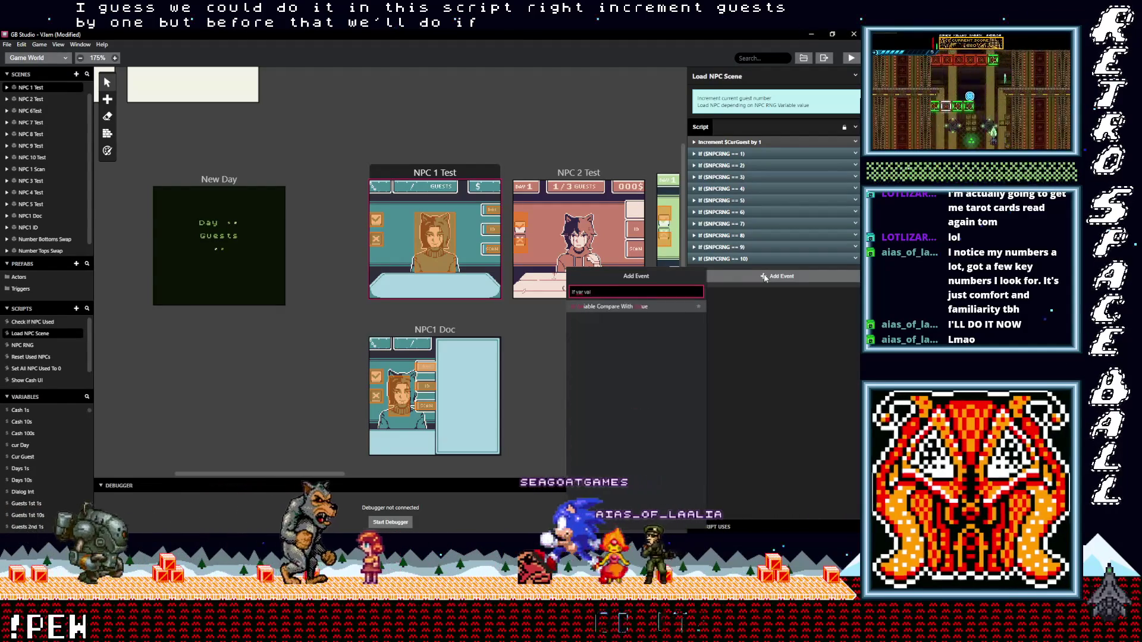
pyautogui.press('Return')
pyautogui.click(732, 346)
pyautogui.write('car')
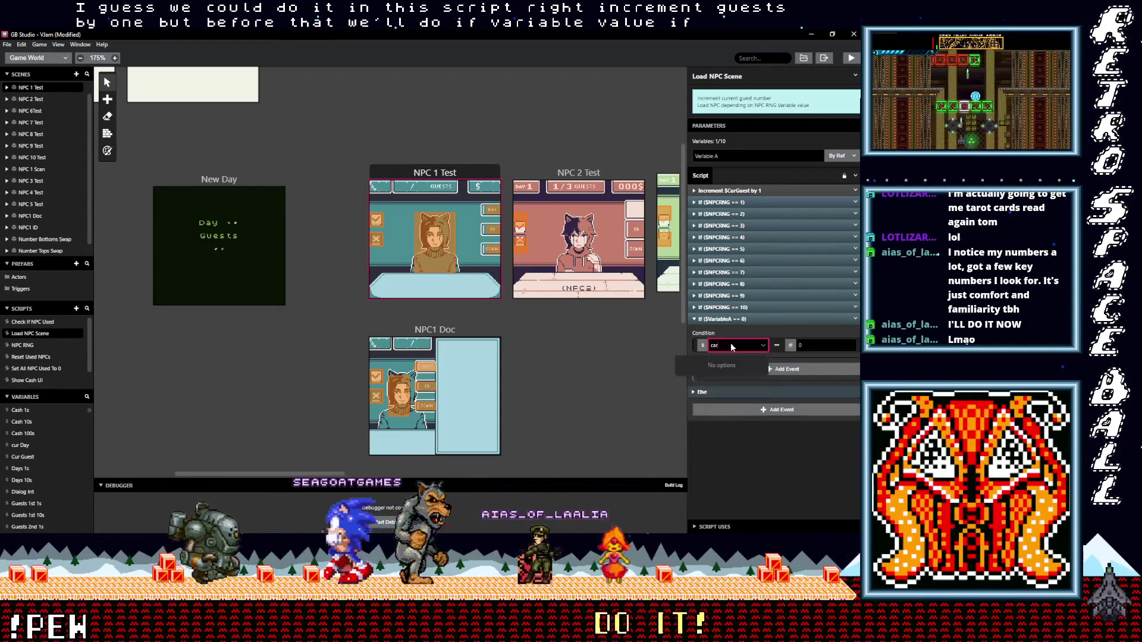
pyautogui.press('BackSpace')
pyautogui.press('BackSpace')
pyautogui.write('ur')
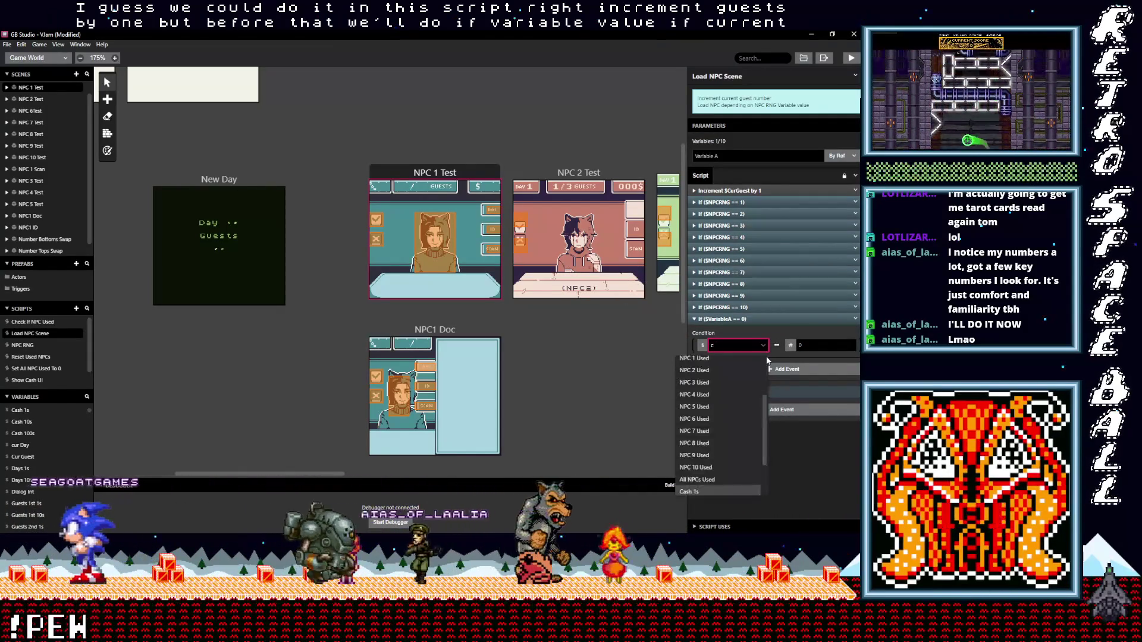
pyautogui.click(703, 390)
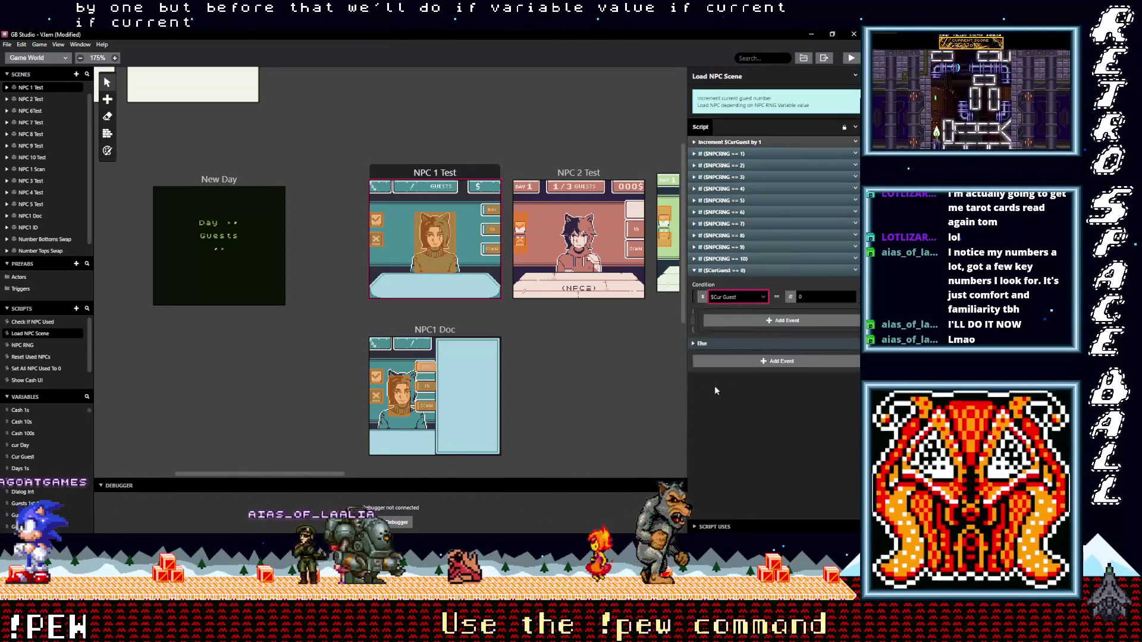
pyautogui.click(792, 297)
pyautogui.click(792, 324)
pyautogui.click(823, 350)
pyautogui.write('gu')
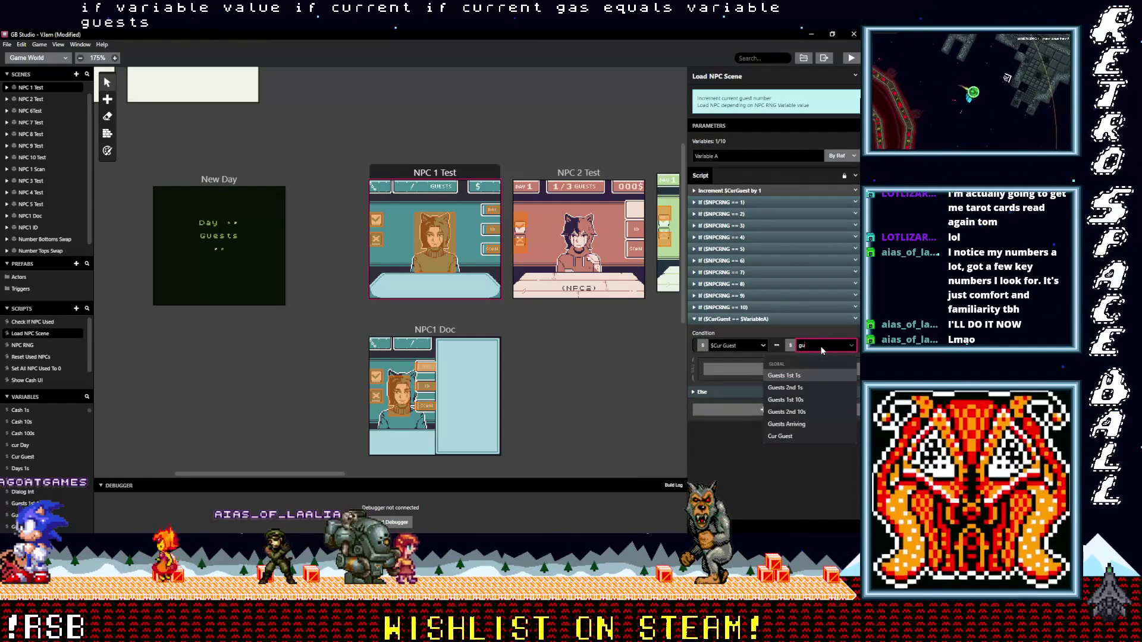
pyautogui.click(798, 425)
pyautogui.moveTo(769, 272)
pyautogui.mouseDown()
pyautogui.moveTo(765, 145)
pyautogui.moveTo(750, 147)
pyautogui.mouseUp()
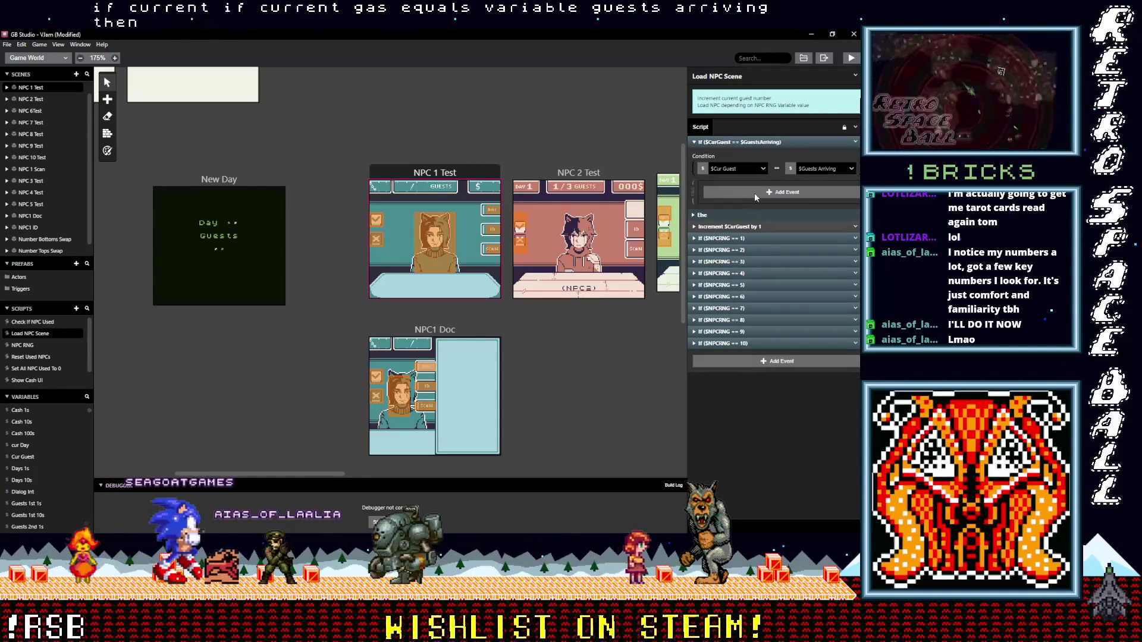
# Step: Inside the If block, increment cur Day and change scene to New Day
pyautogui.click(754, 193)
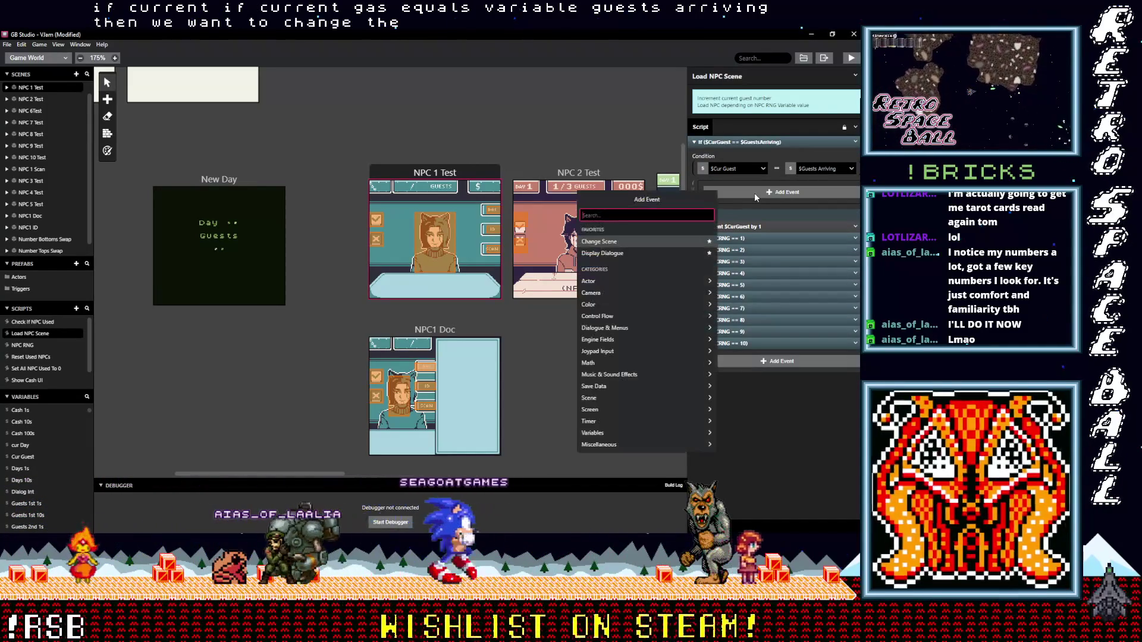
pyautogui.write('Inc')
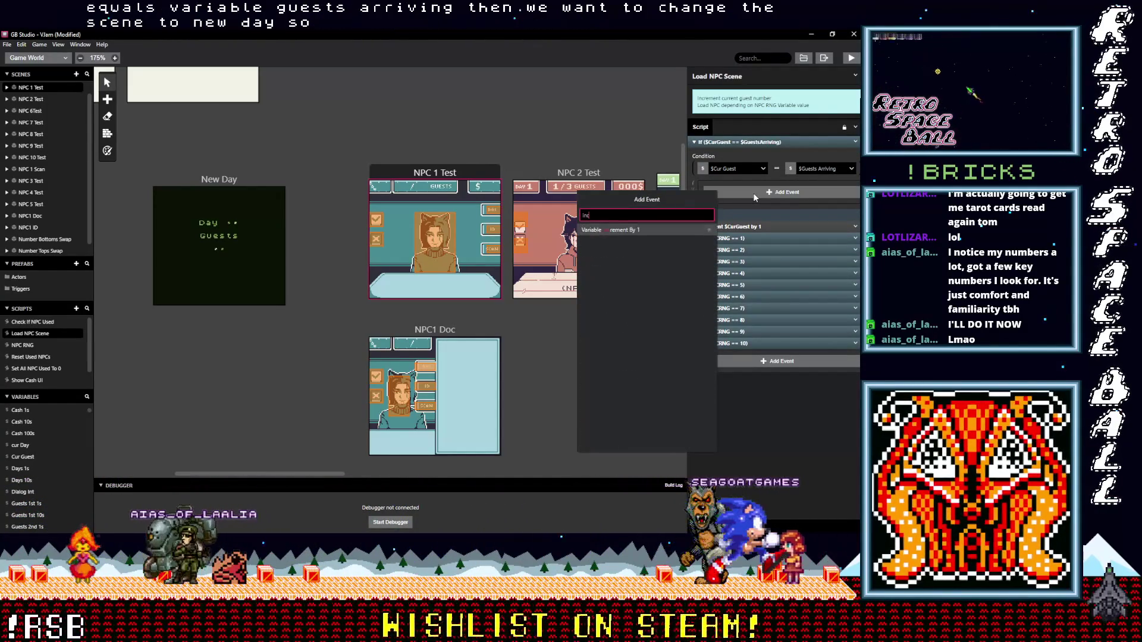
pyautogui.click(633, 229)
pyautogui.click(745, 262)
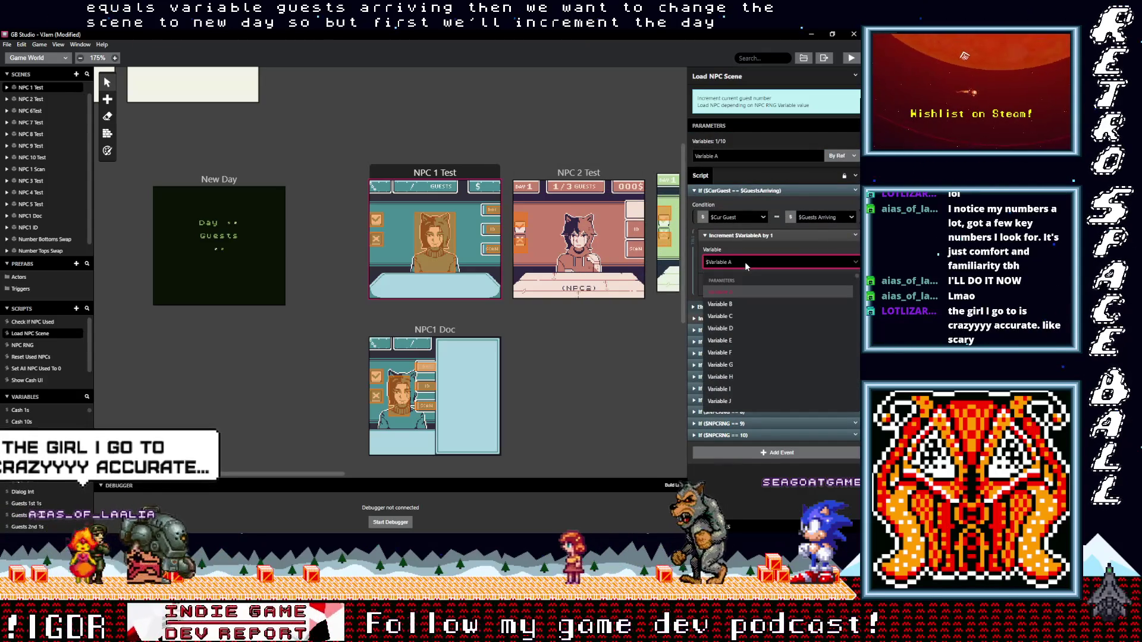
pyautogui.write('cur')
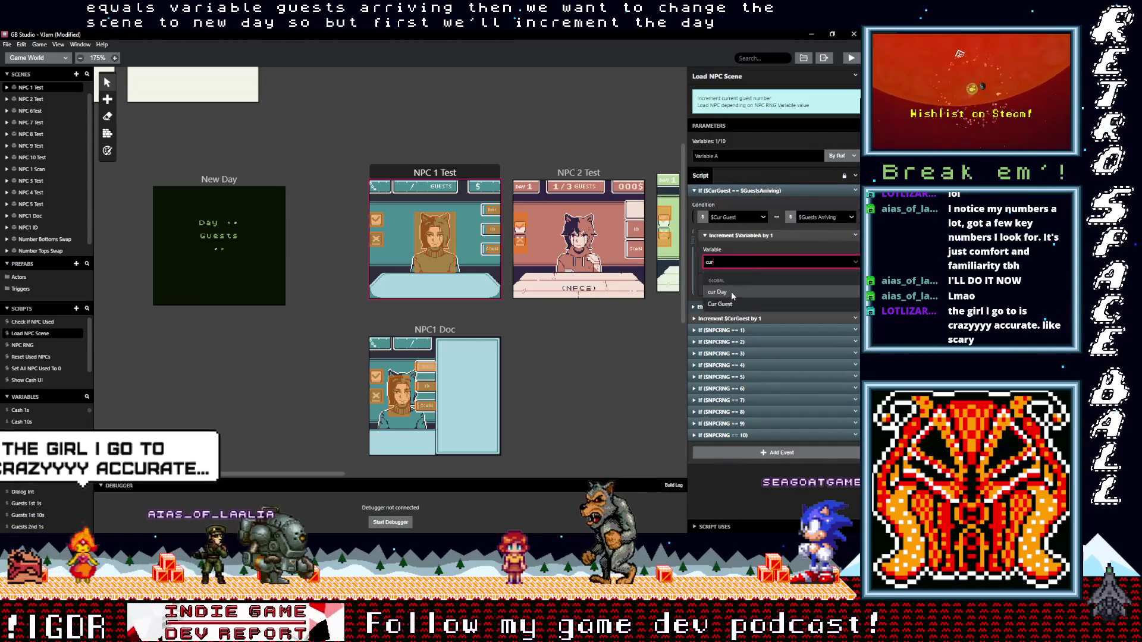
pyautogui.click(732, 291)
pyautogui.click(752, 237)
pyautogui.write('chan')
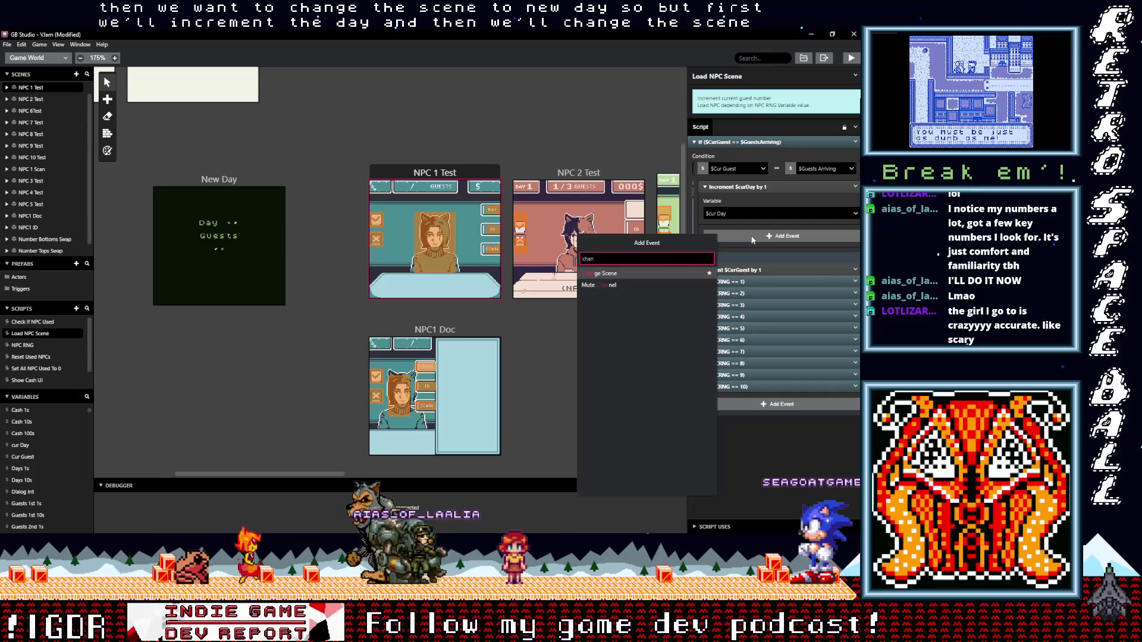
pyautogui.press('Return')
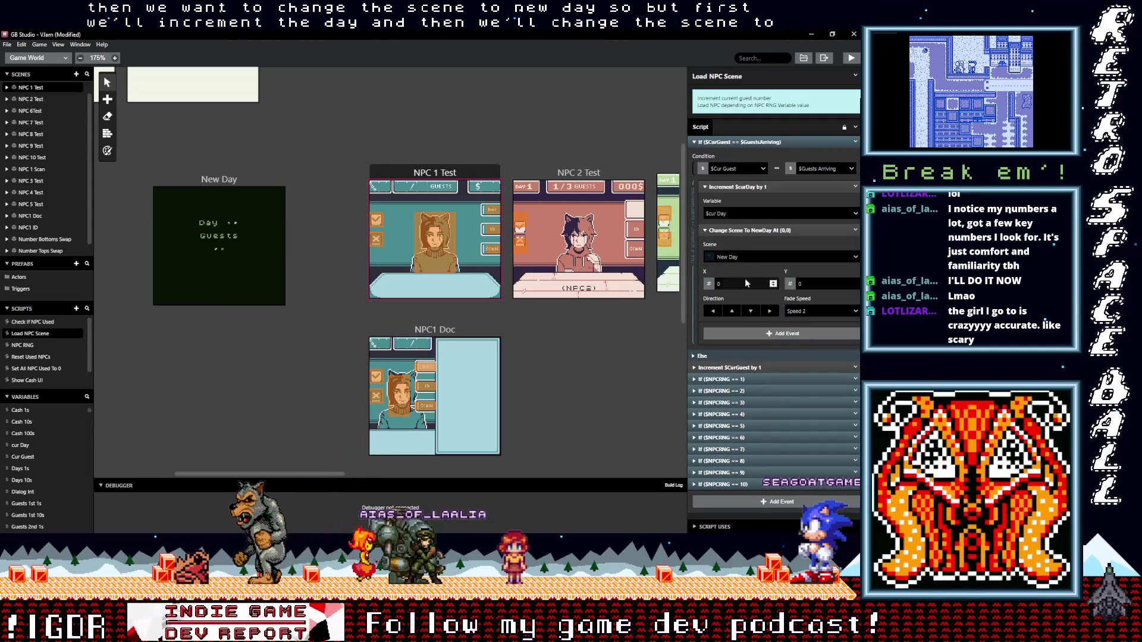
# Step: Collapse the new event blocks and build and run the game
pyautogui.click(745, 230)
pyautogui.click(743, 187)
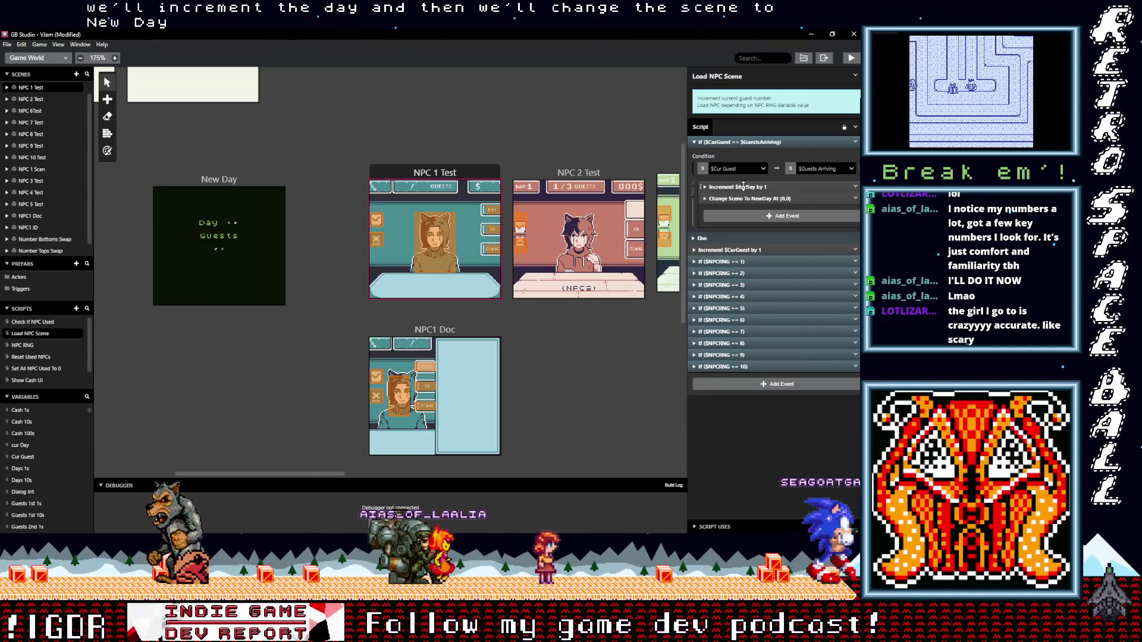
pyautogui.click(764, 142)
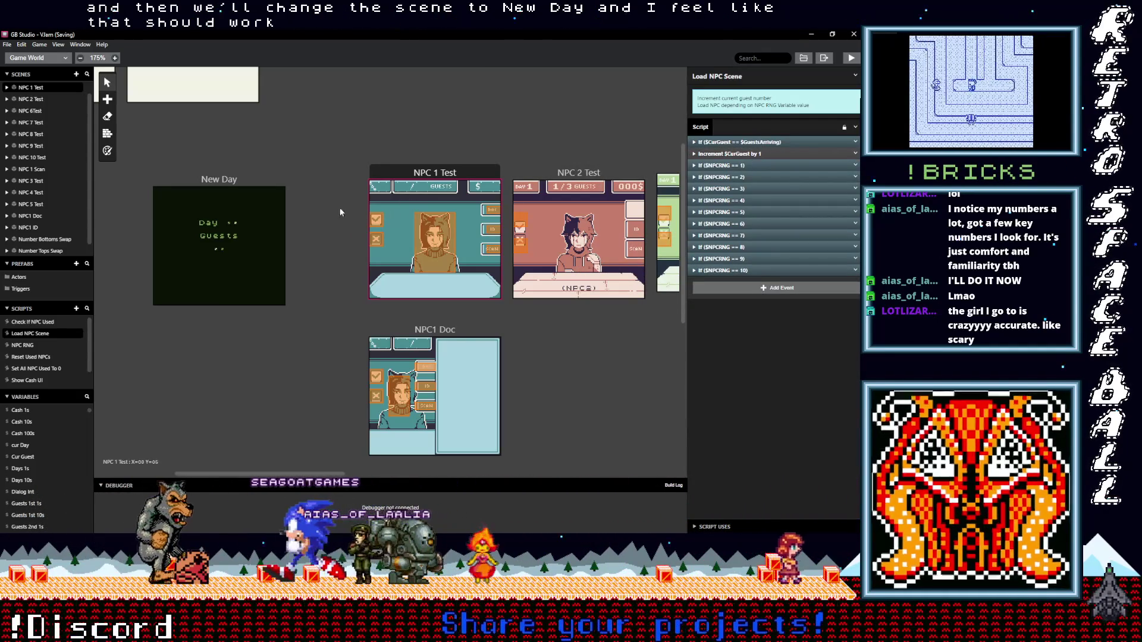
pyautogui.click(852, 59)
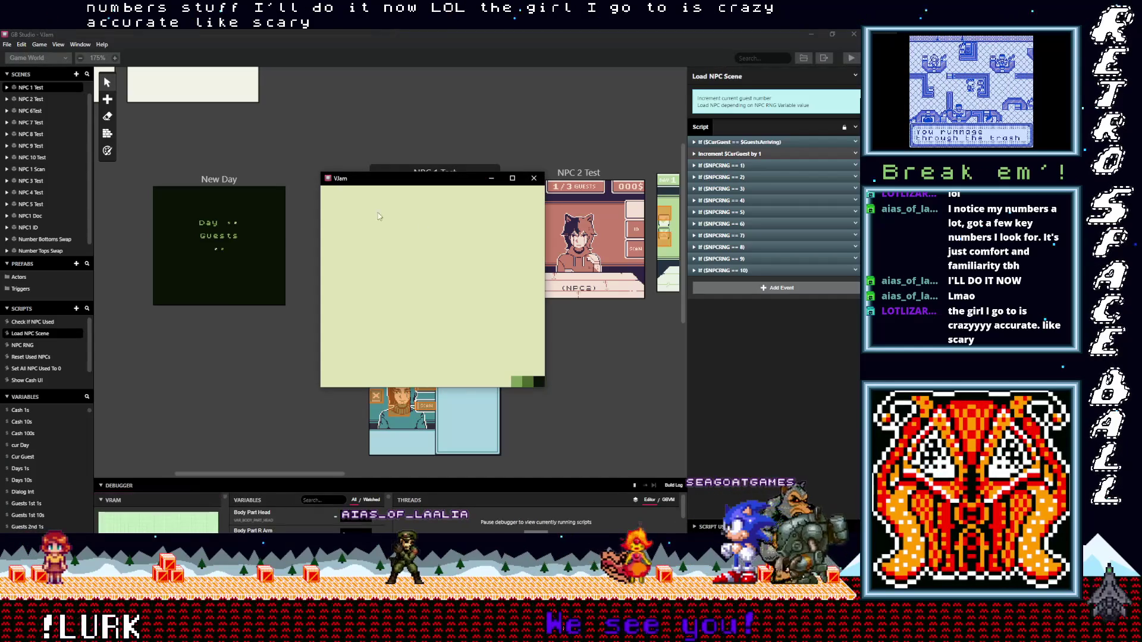
# Step: Playtest through several guests and the New Day screen with Z, then close the game window
pyautogui.moveTo(459, 183); pyautogui.dragTo(443, 140)
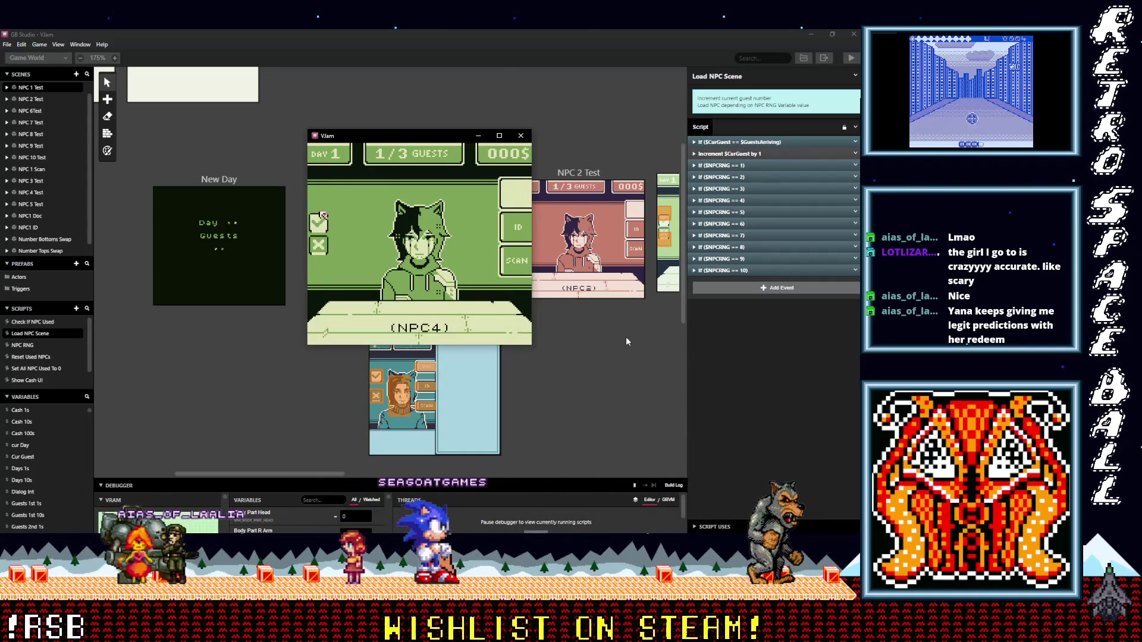
pyautogui.press('z')
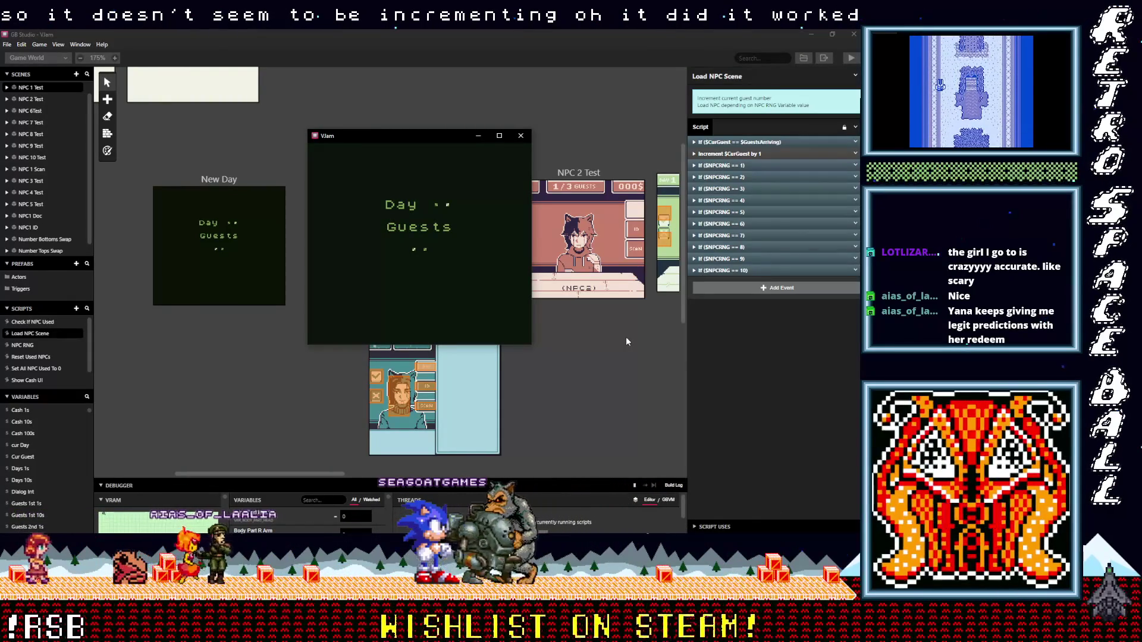
pyautogui.press('z')
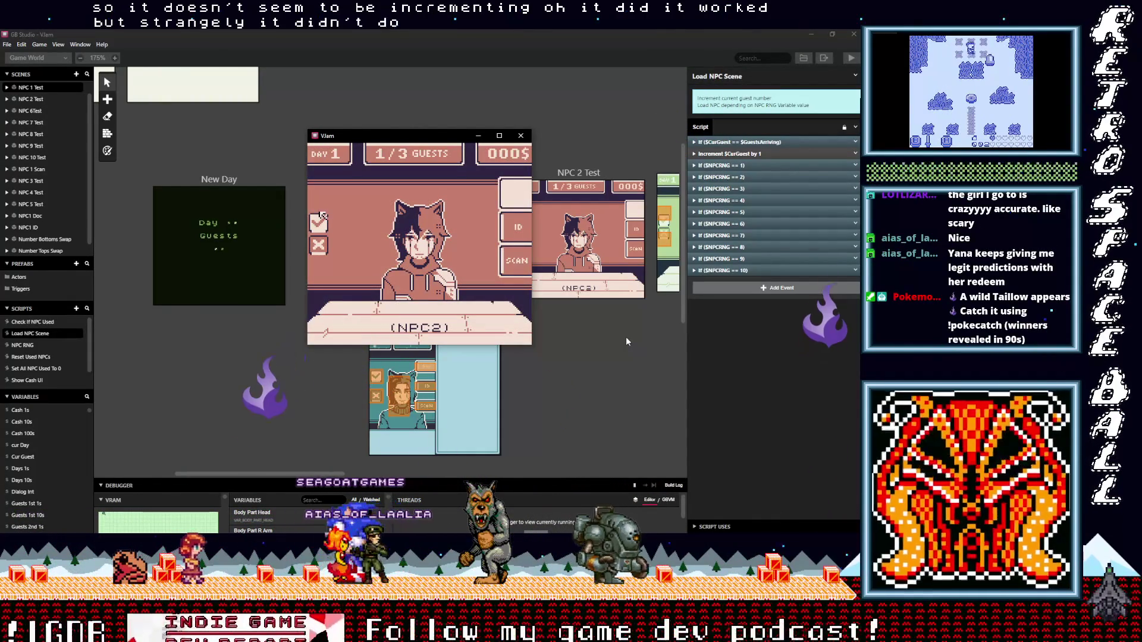
pyautogui.press('z')
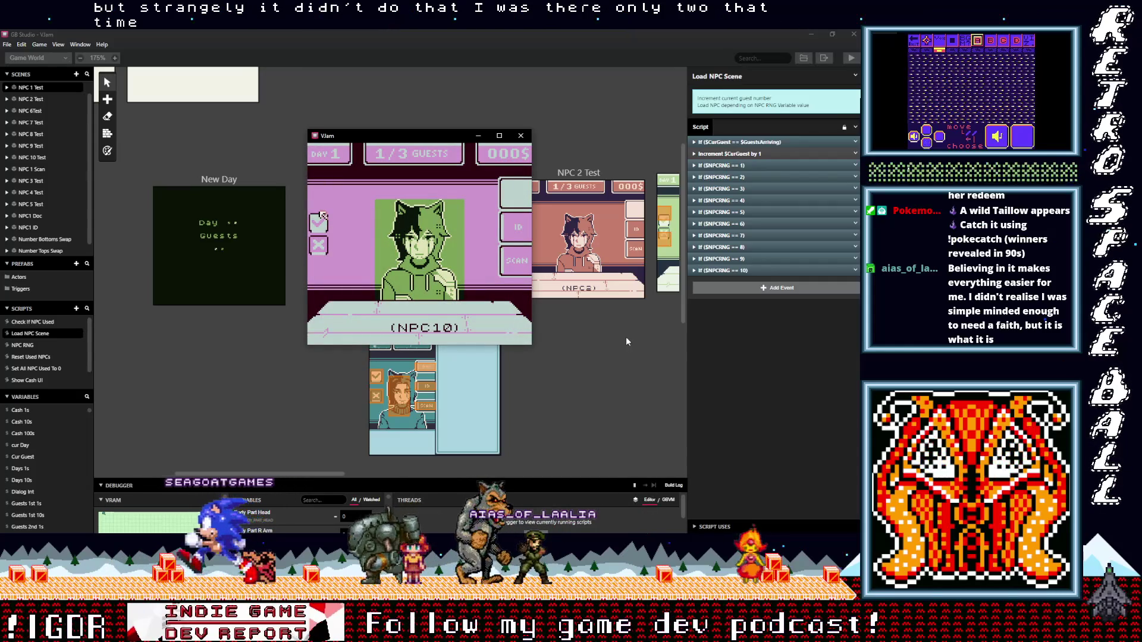
pyautogui.press('z')
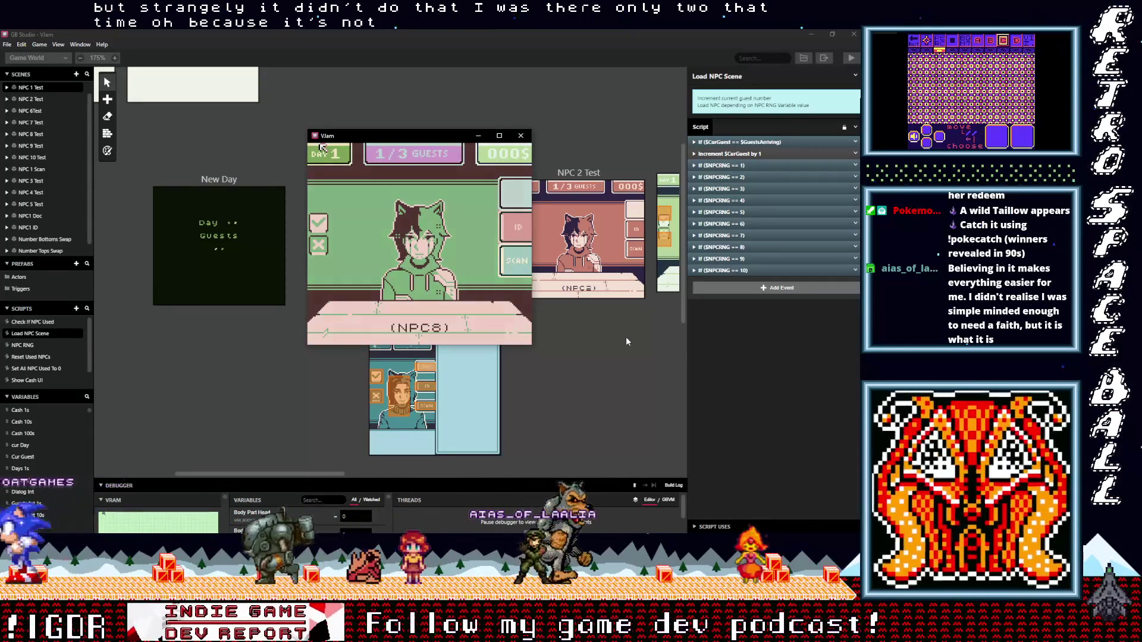
pyautogui.click(520, 136)
pyautogui.click(264, 188)
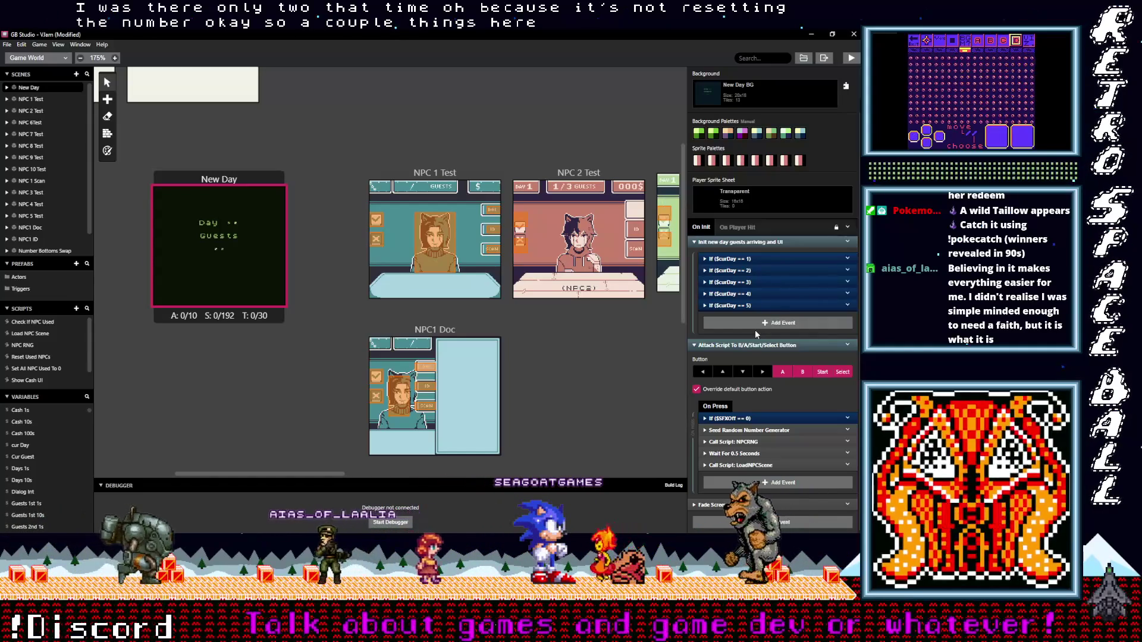
# Step: Add a Variable Set To Value event setting Cur Guest to 0 and drag it to the top of On Init
pyautogui.scroll(1, 736, 284)
pyautogui.click(728, 289)
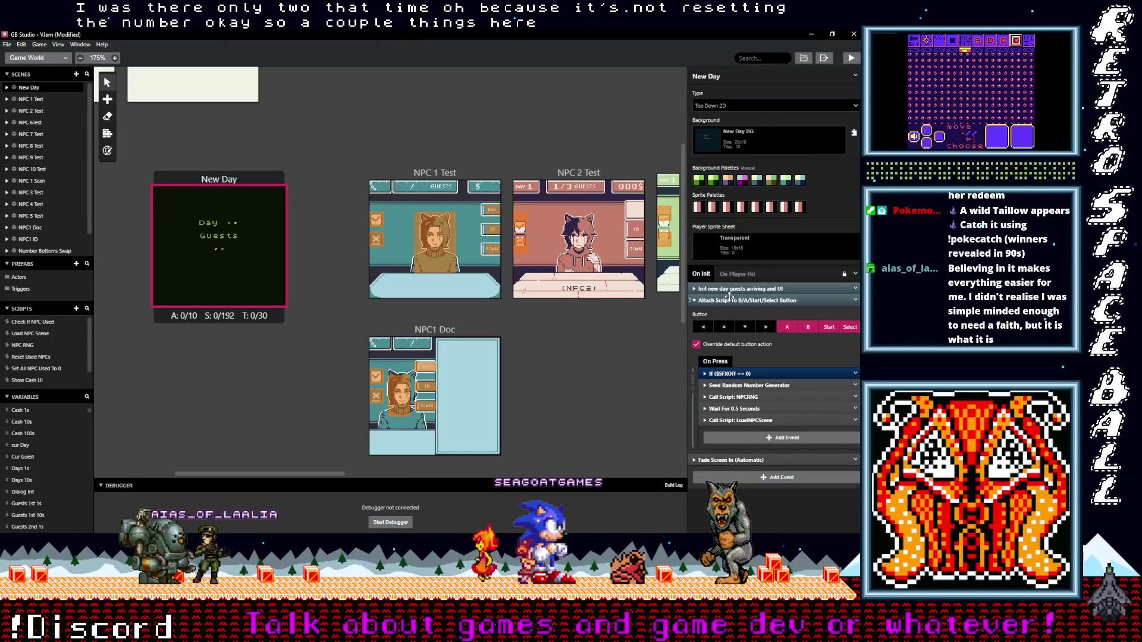
pyautogui.click(730, 299)
pyautogui.click(751, 330)
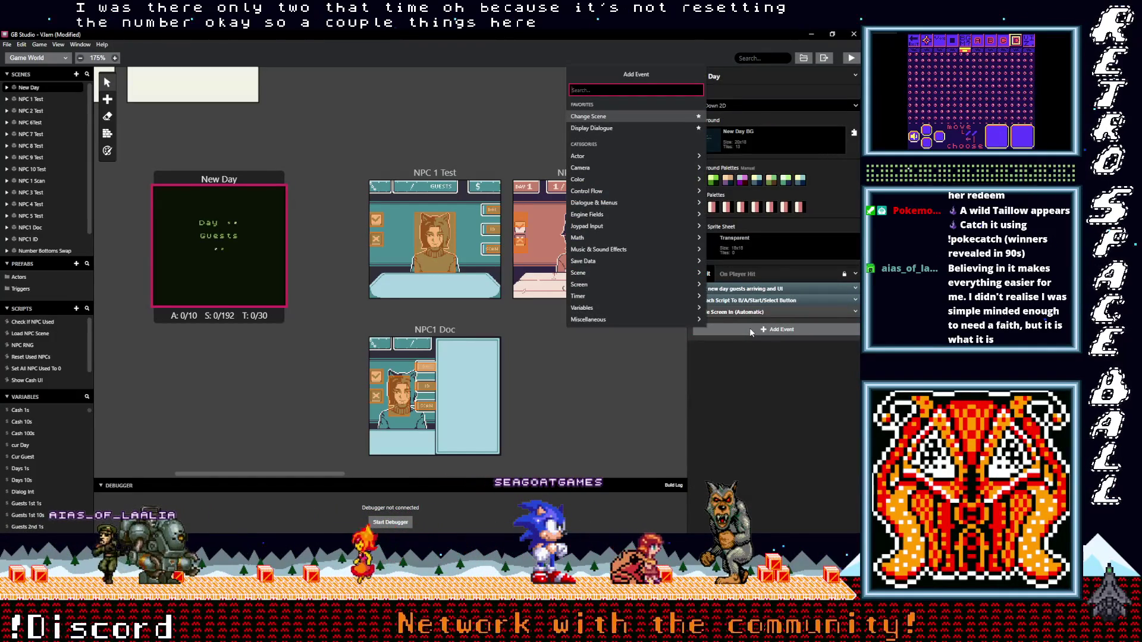
pyautogui.write('var value')
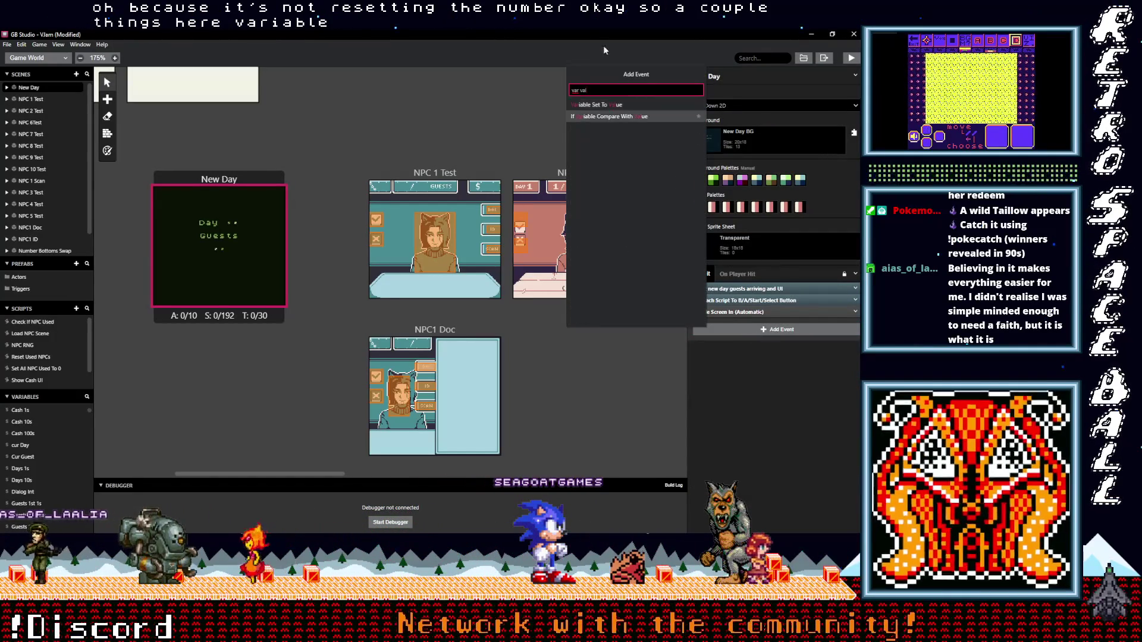
pyautogui.press('Return')
pyautogui.click(717, 339)
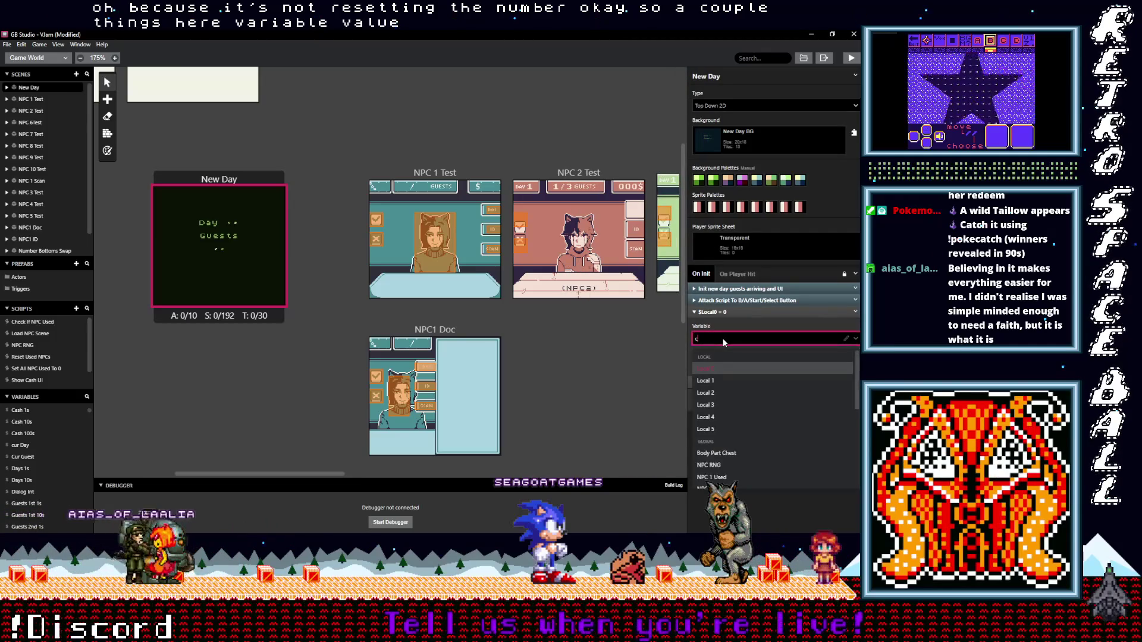
pyautogui.write('ur')
pyautogui.click(713, 386)
pyautogui.moveTo(735, 312); pyautogui.dragTo(744, 289)
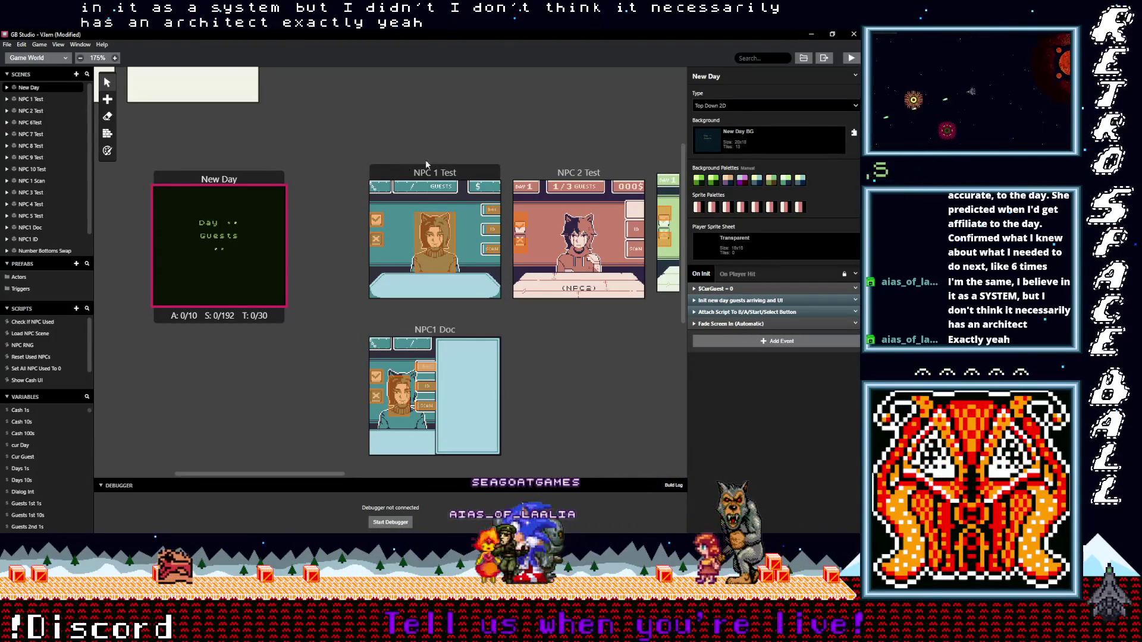
# Step: Expand the guests-arriving and UI group, then select the NPC 2 Test scene
pyautogui.click(743, 301)
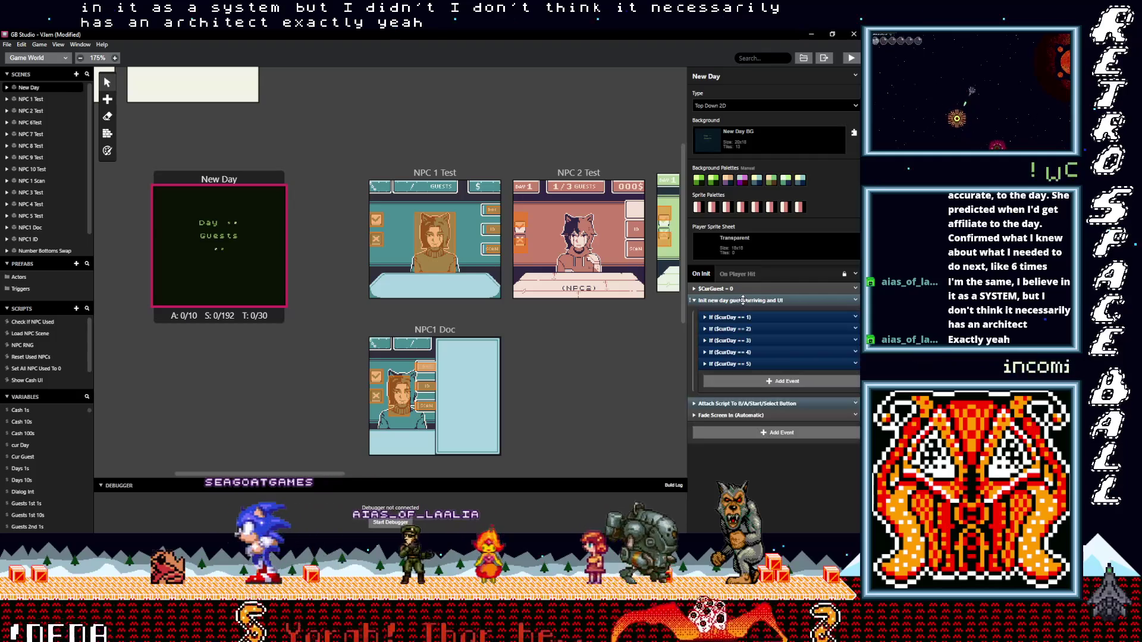
pyautogui.click(565, 176)
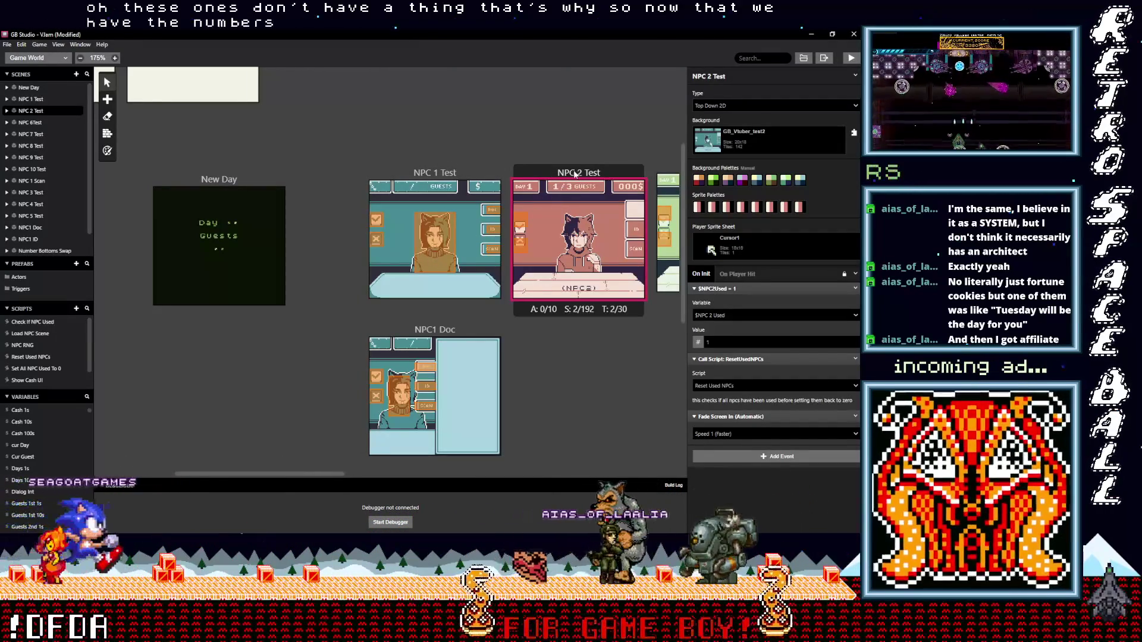
# Step: Set the NPC 2, NPC 3 and NPC 4 Test backgrounds to GB_Vtuber Full Screen
pyautogui.click(435, 238)
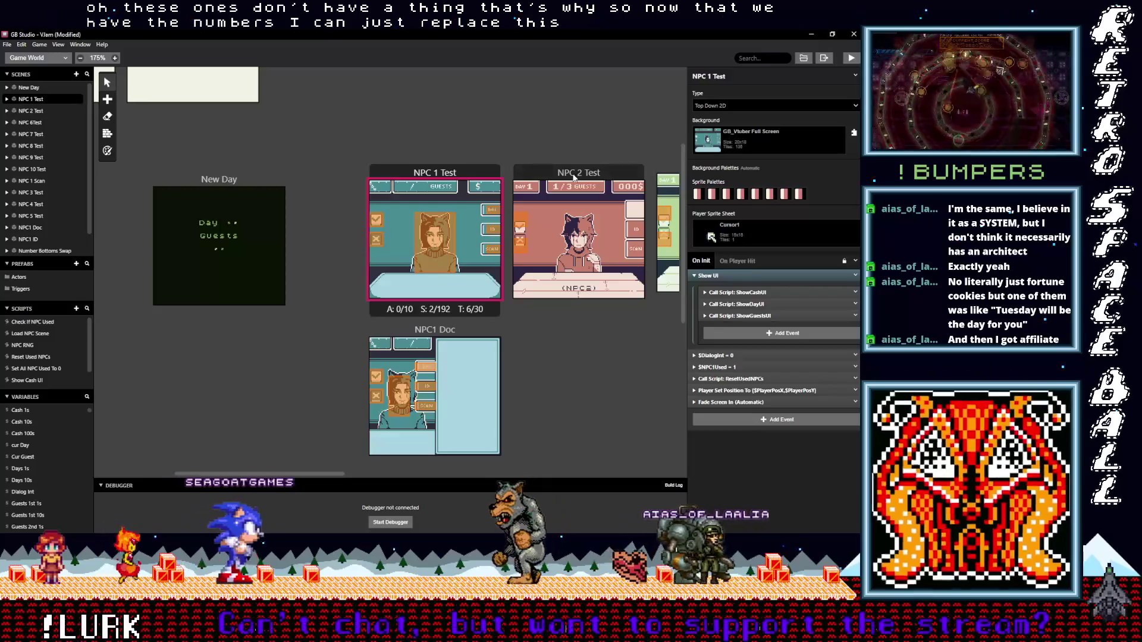
pyautogui.click(577, 238)
pyautogui.click(791, 138)
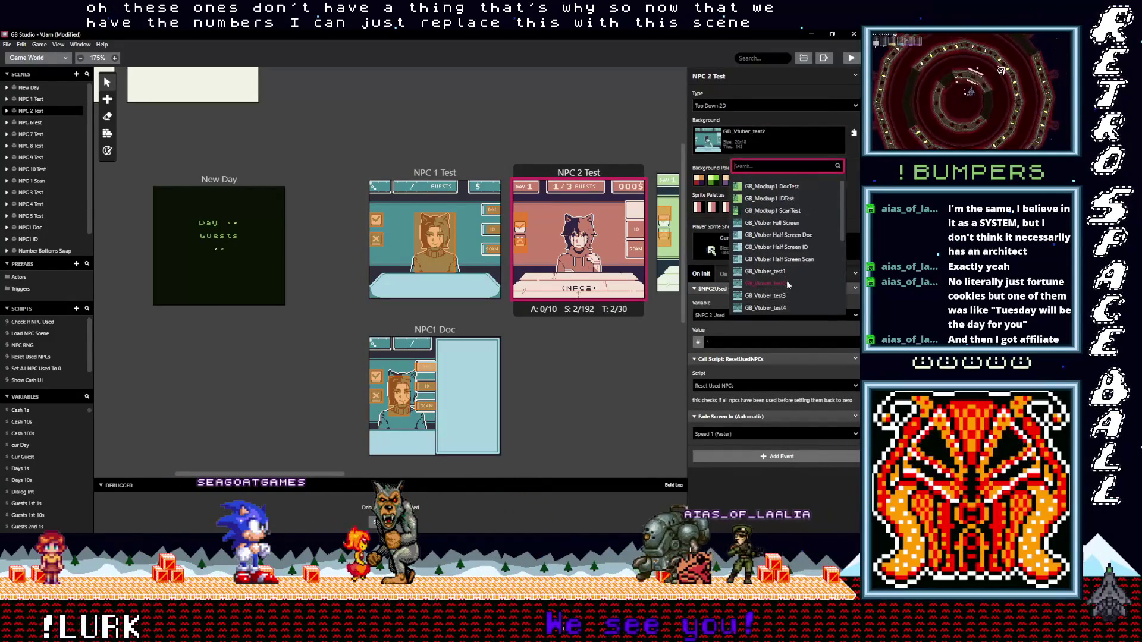
pyautogui.click(779, 225)
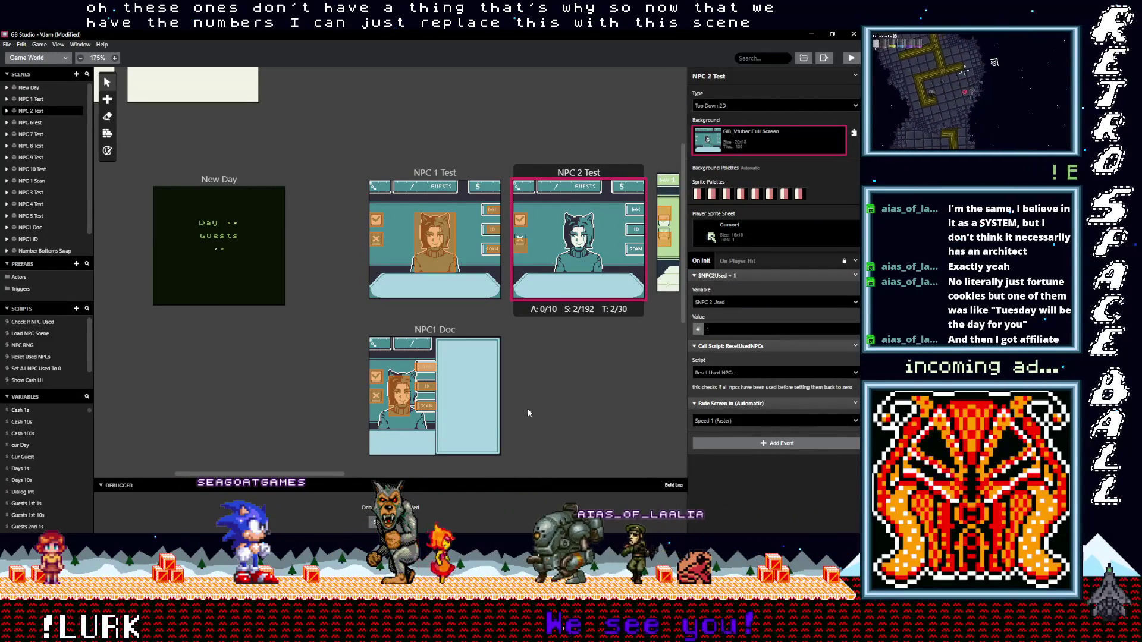
pyautogui.moveTo(316, 470); pyautogui.dragTo(399, 470)
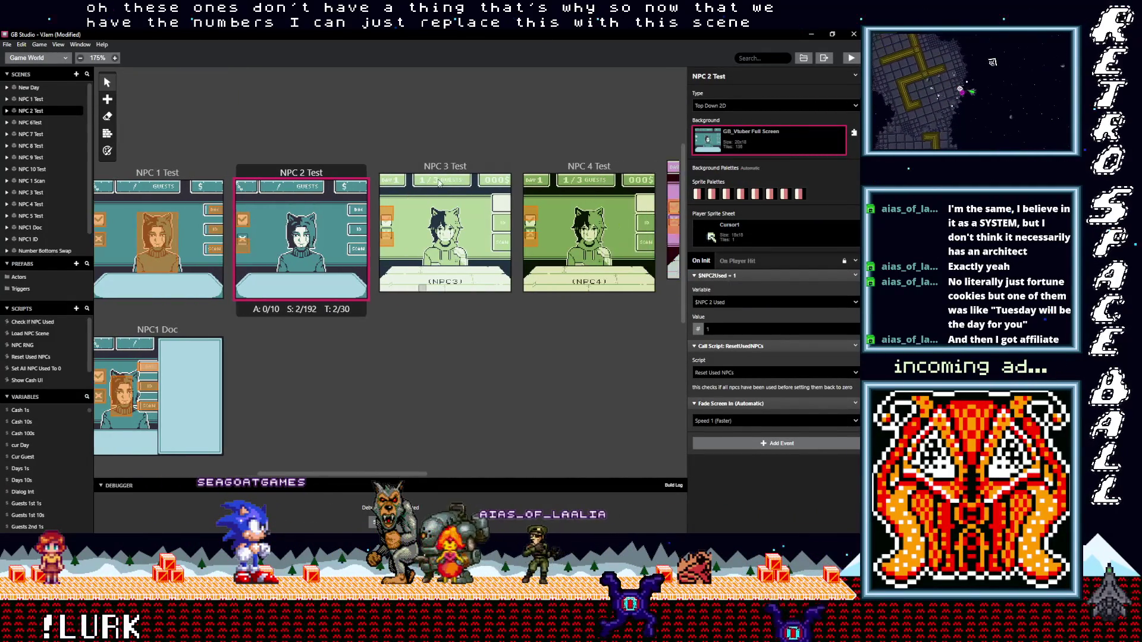
pyautogui.click(445, 226)
pyautogui.click(760, 143)
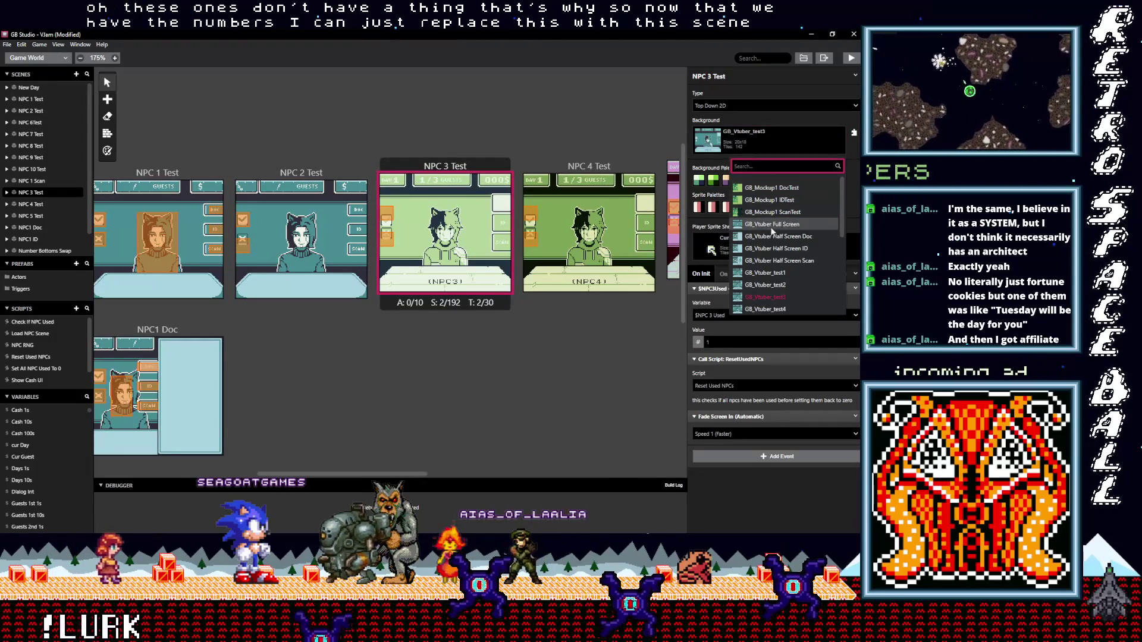
pyautogui.click(769, 225)
pyautogui.click(652, 174)
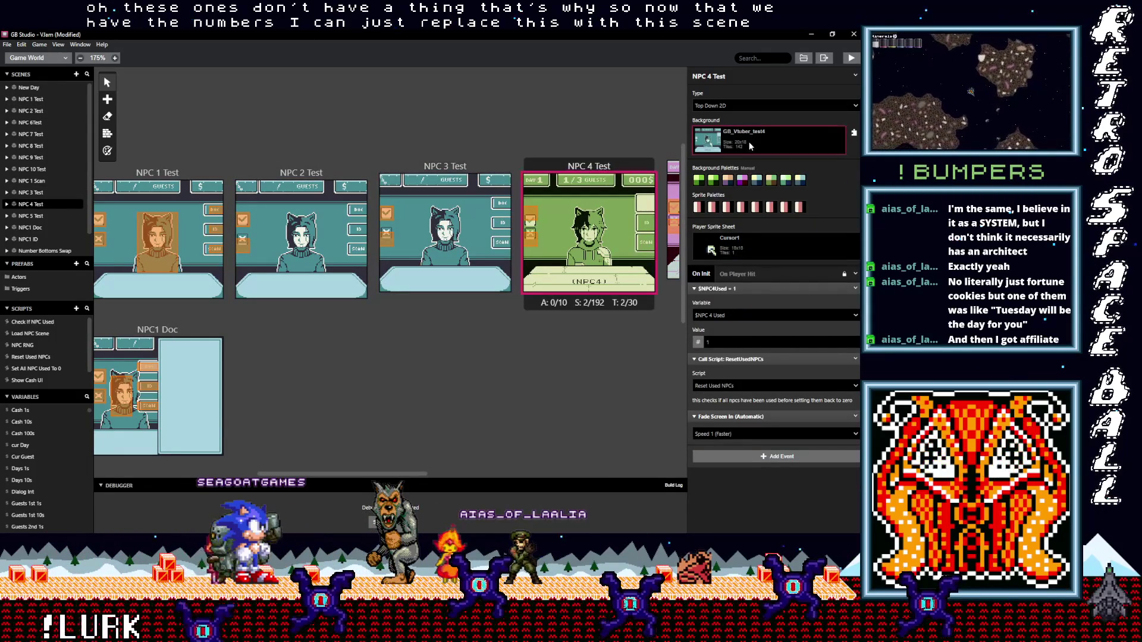
pyautogui.click(748, 140)
pyautogui.click(772, 224)
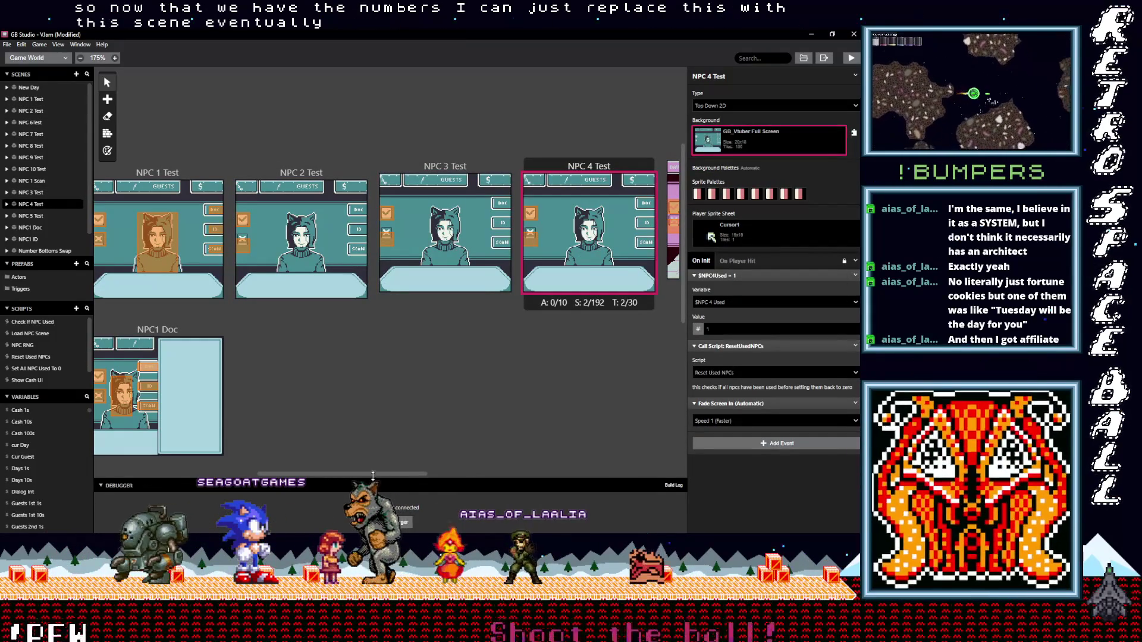
# Step: Set the NPC 5, NPC 6 and NPC 7 Test backgrounds to GB_Vtuber Full Screen
pyautogui.moveTo(401, 472); pyautogui.dragTo(450, 473)
pyautogui.click(500, 178)
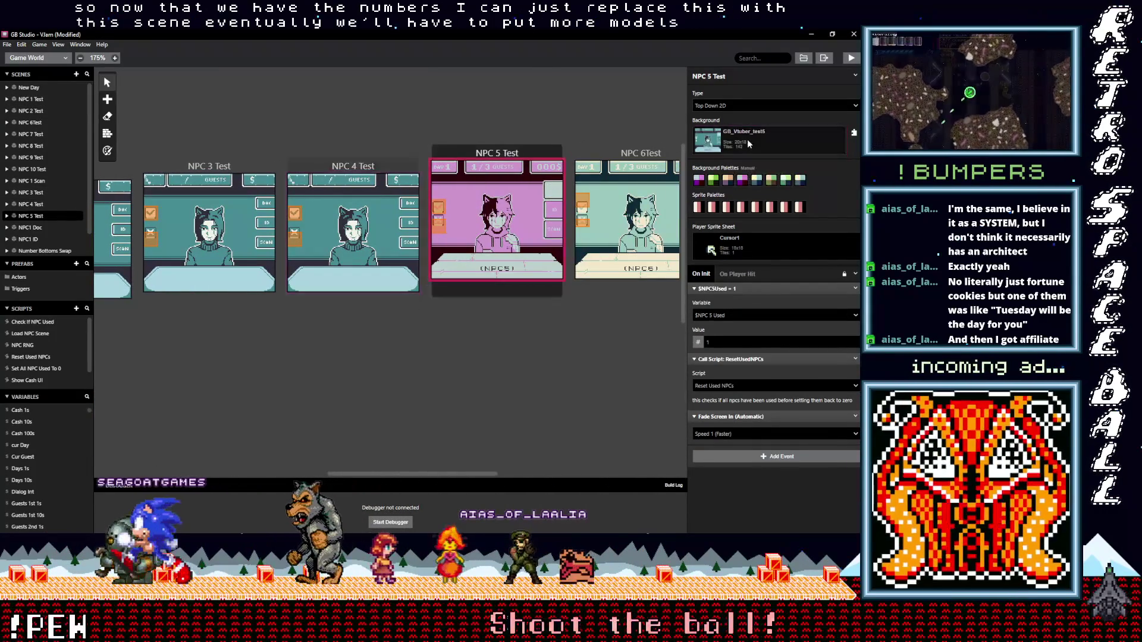
pyautogui.click(747, 140)
pyautogui.click(772, 225)
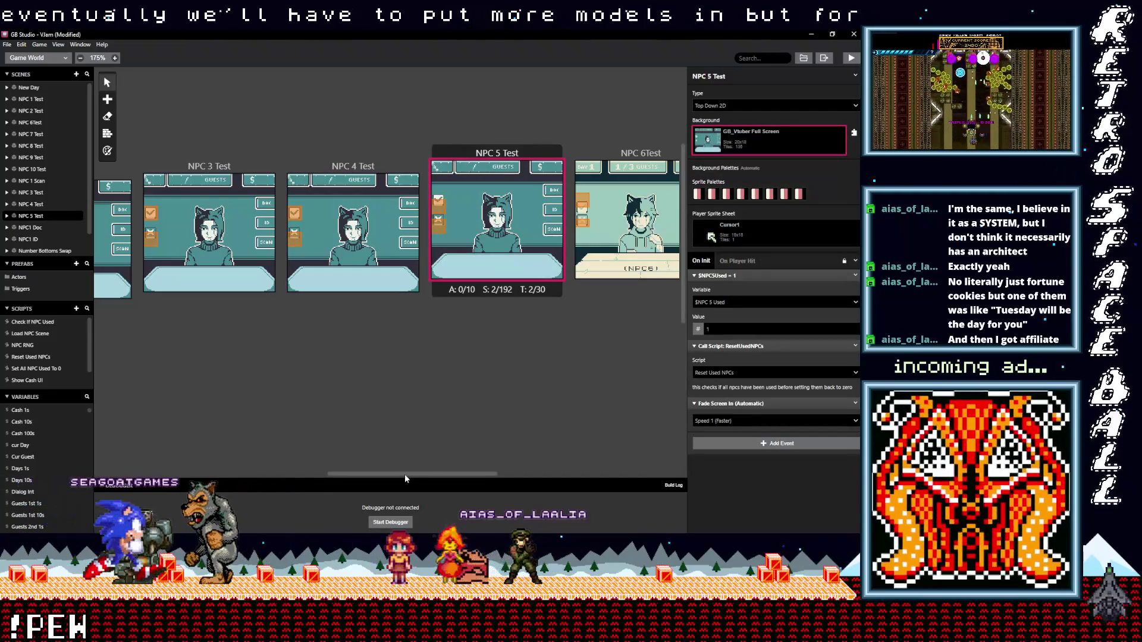
pyautogui.moveTo(477, 473); pyautogui.dragTo(566, 473)
pyautogui.click(339, 190)
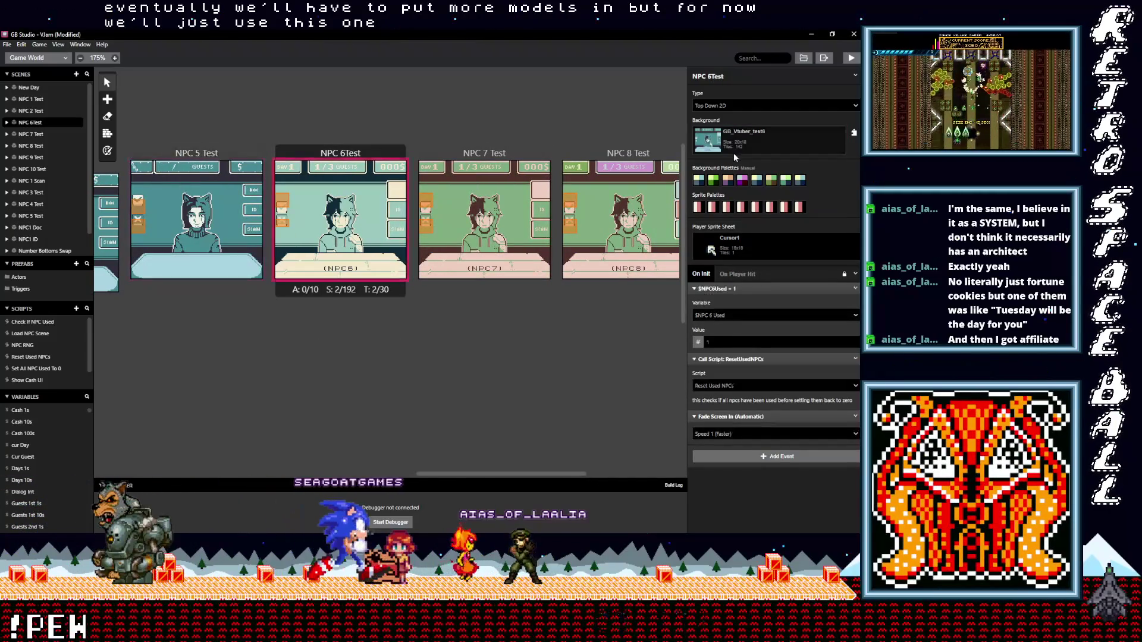
pyautogui.click(747, 141)
pyautogui.click(761, 225)
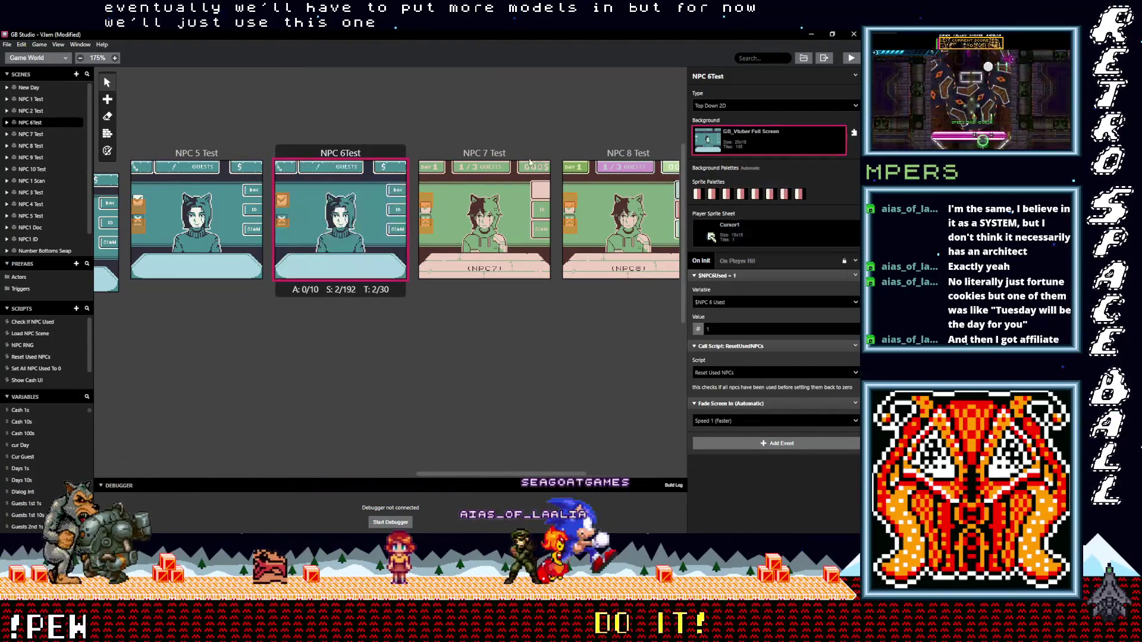
pyautogui.click(483, 190)
pyautogui.click(742, 148)
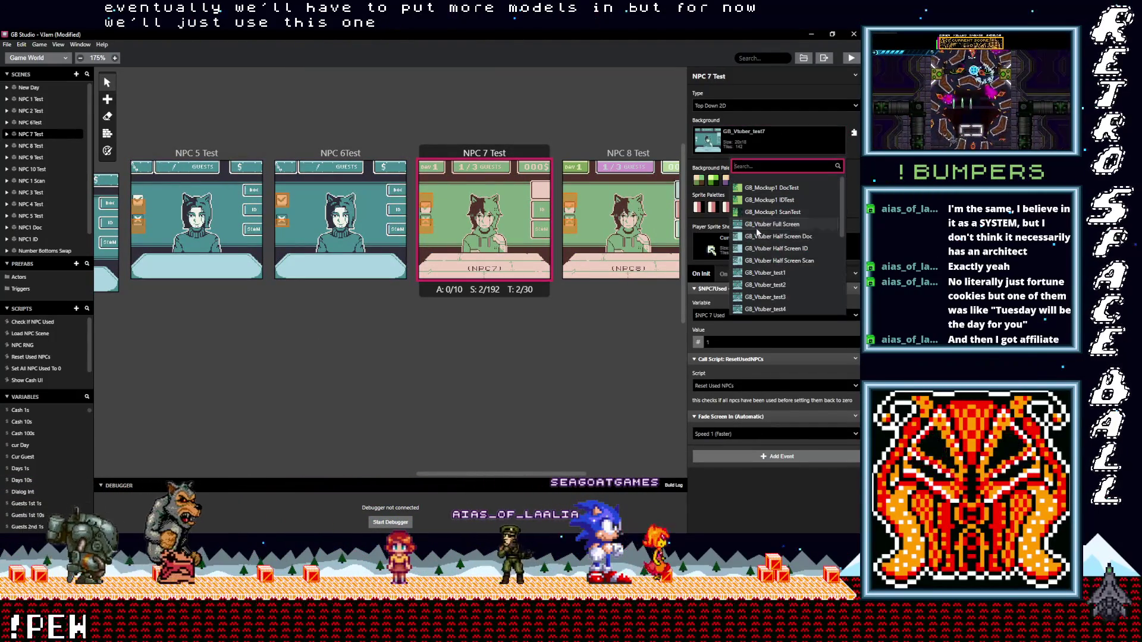
pyautogui.click(761, 225)
# Step: Set the NPC 8, NPC 9 and NPC 10 Test backgrounds to GB_Vtuber Full Screen
pyautogui.moveTo(447, 475); pyautogui.dragTo(503, 475)
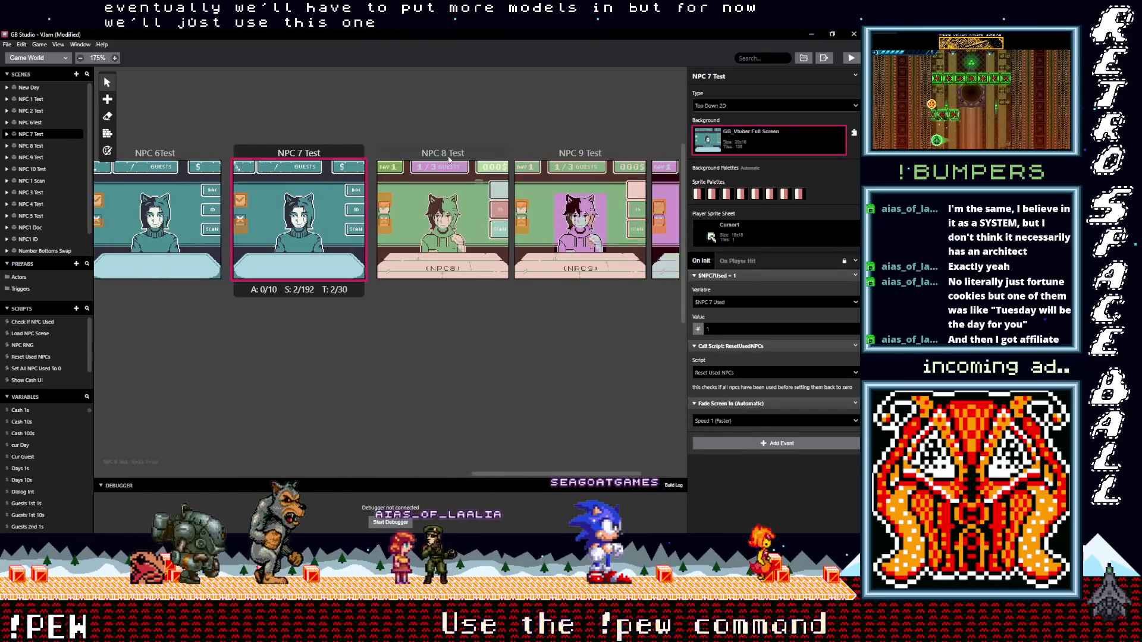
pyautogui.click(443, 226)
pyautogui.click(735, 146)
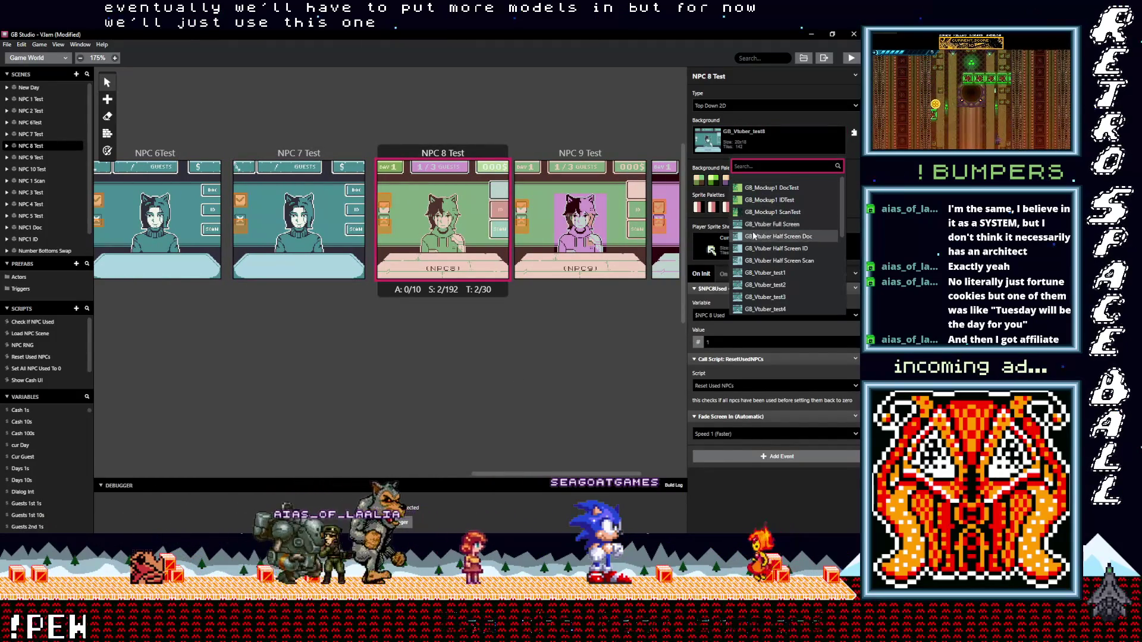
pyautogui.click(753, 229)
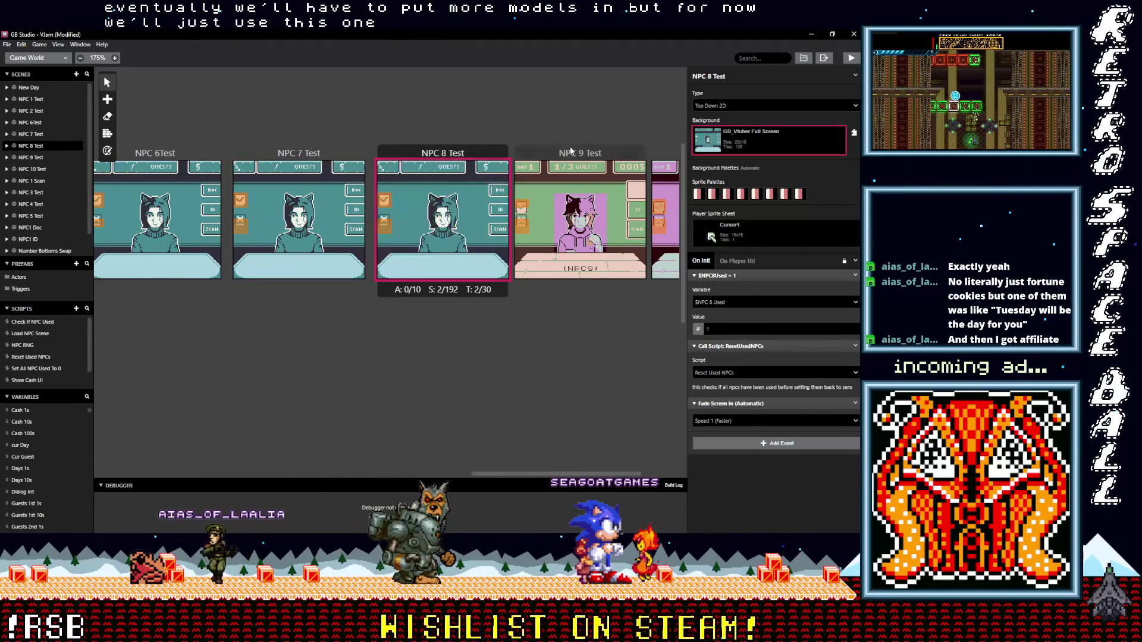
pyautogui.click(580, 220)
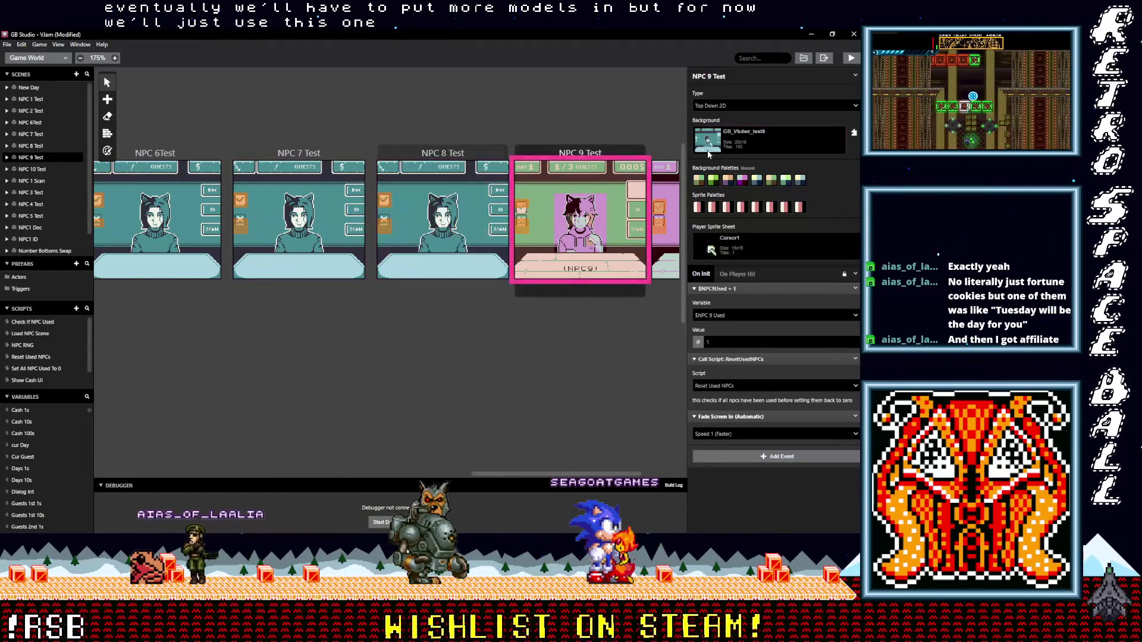
pyautogui.click(746, 144)
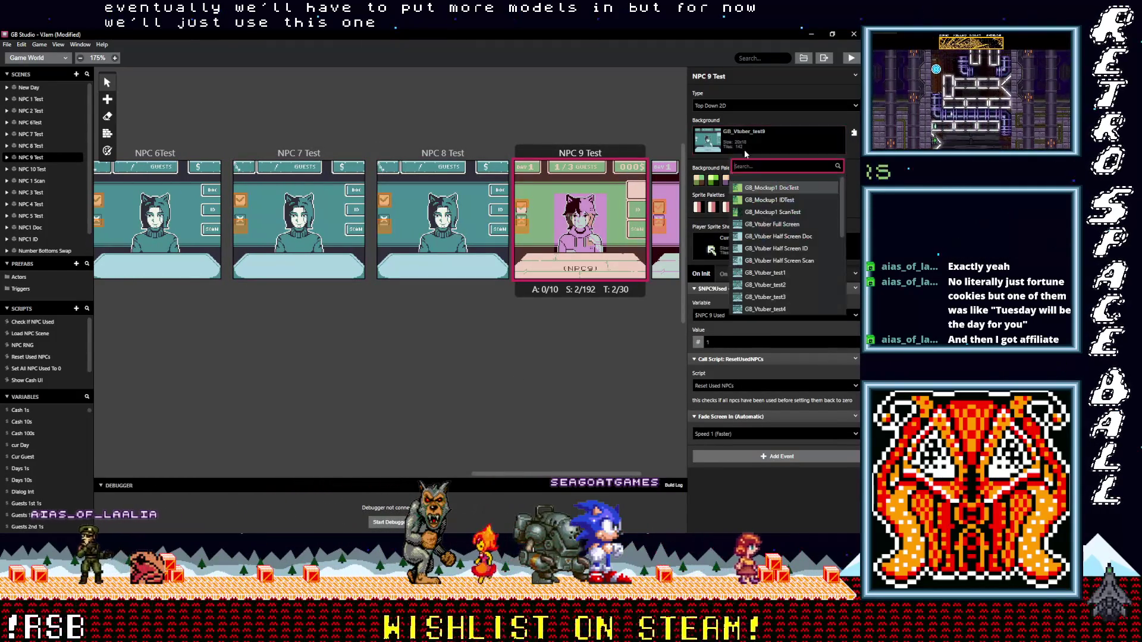
pyautogui.click(749, 224)
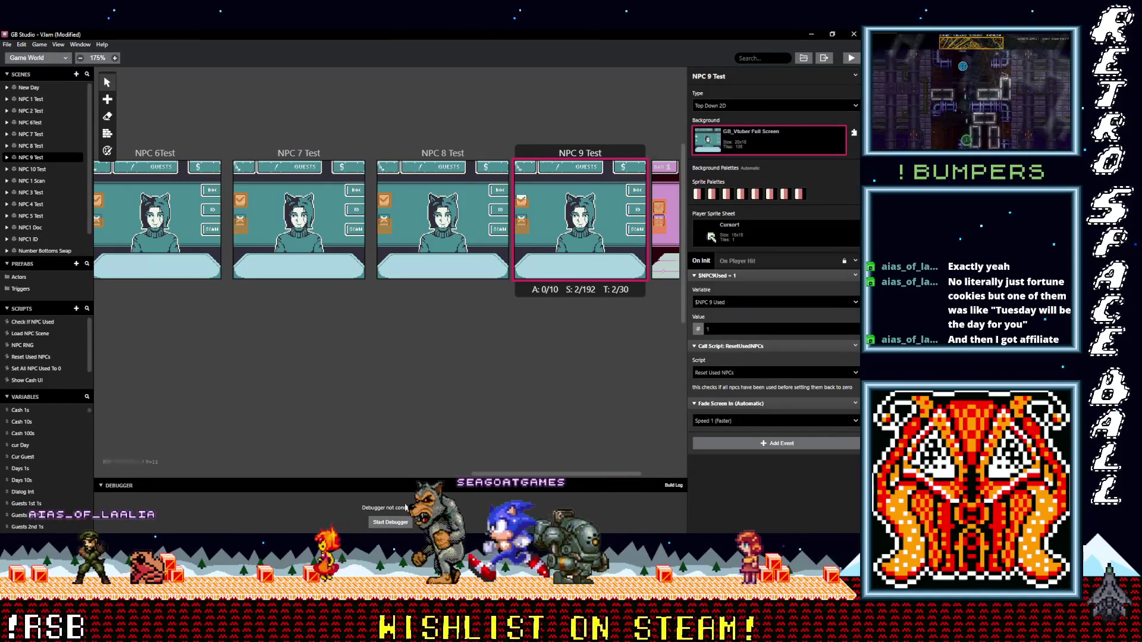
pyautogui.moveTo(499, 472); pyautogui.dragTo(535, 473)
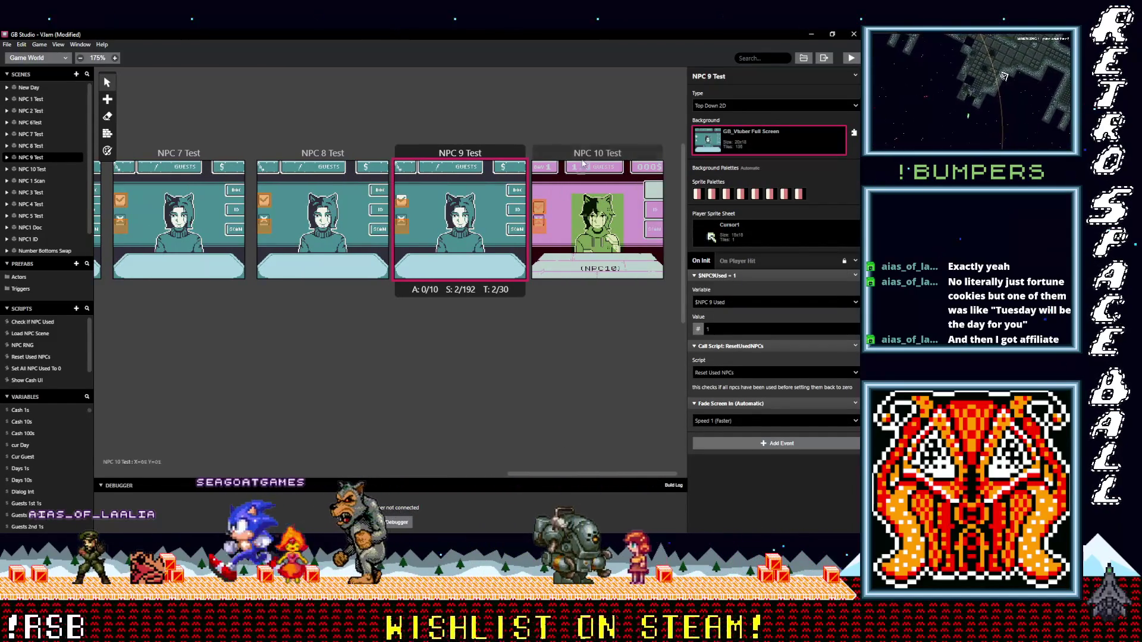
pyautogui.click(594, 220)
pyautogui.click(757, 144)
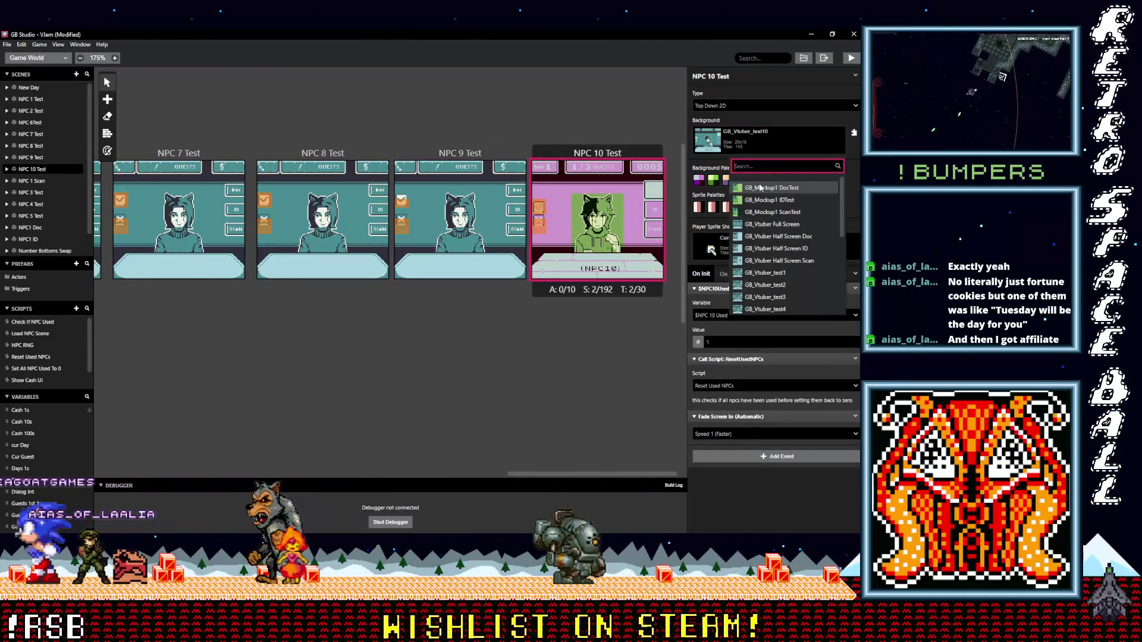
pyautogui.click(758, 226)
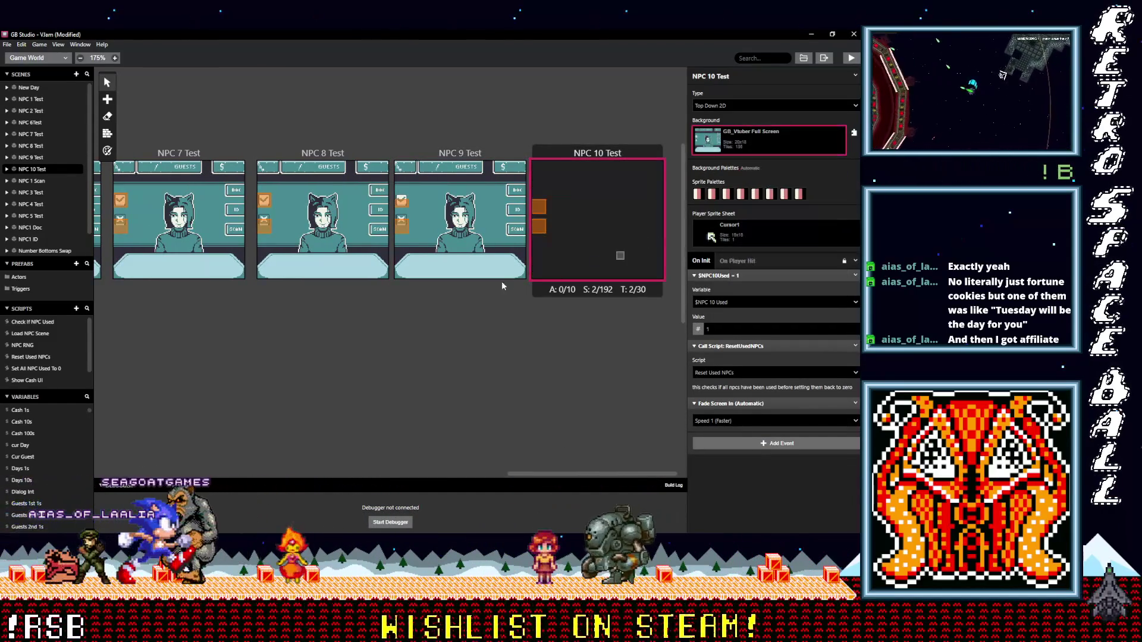
pyautogui.click(537, 220)
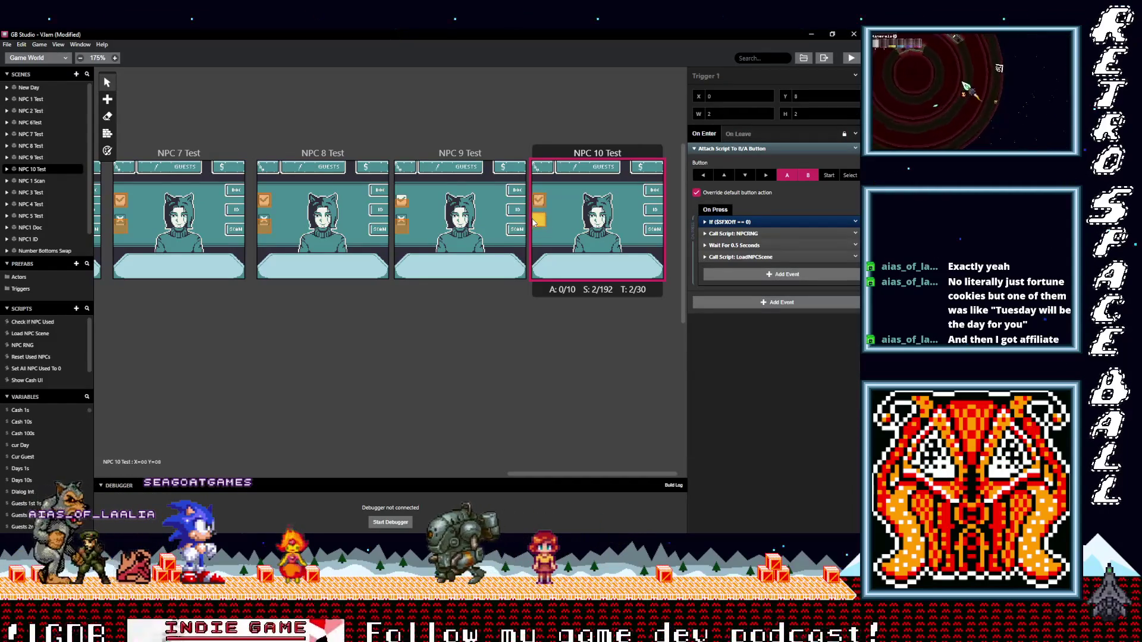
# Step: Inspect the NPC 9 and NPC 8 triggers, and make the NPC 6Test trigger 2 tiles tall
pyautogui.click(399, 202)
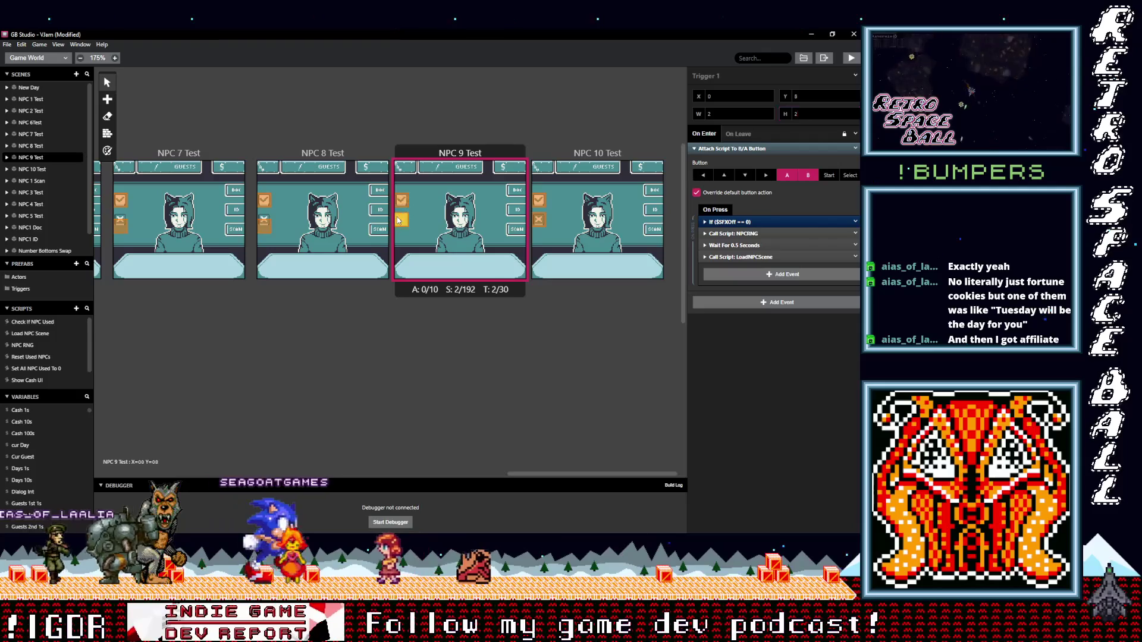
pyautogui.click(263, 221)
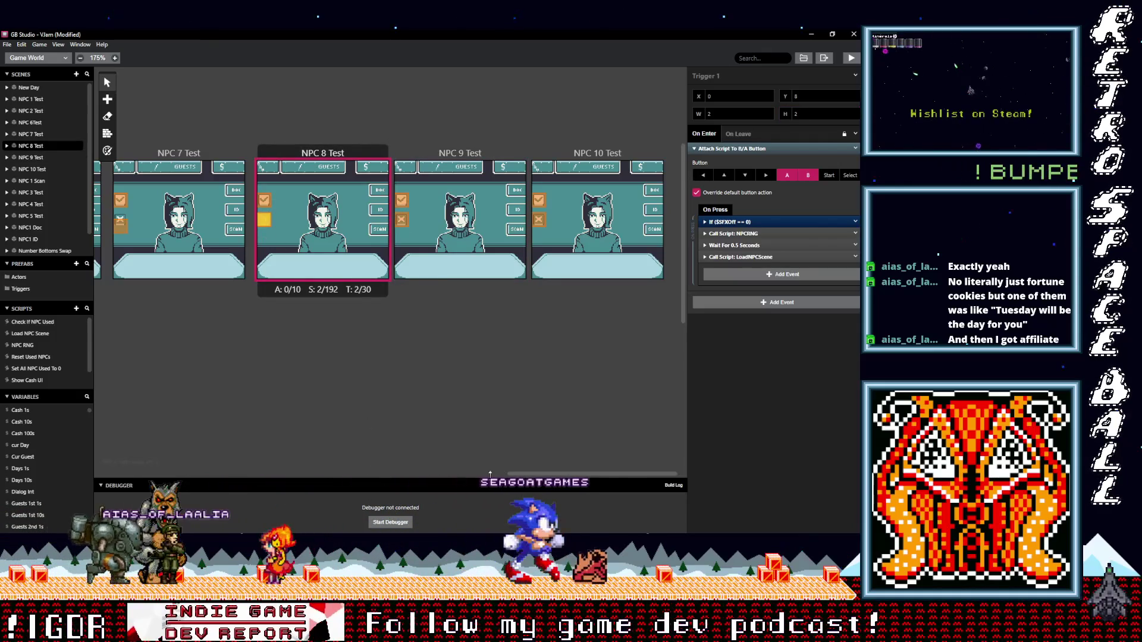
pyautogui.moveTo(534, 473); pyautogui.dragTo(449, 474)
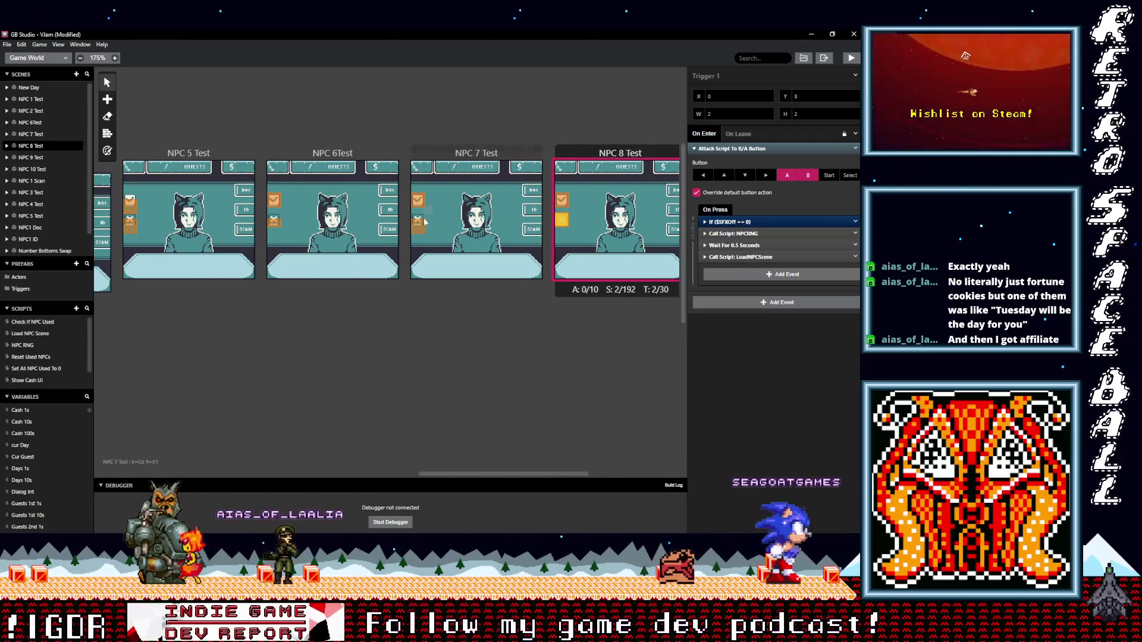
pyautogui.click(404, 223)
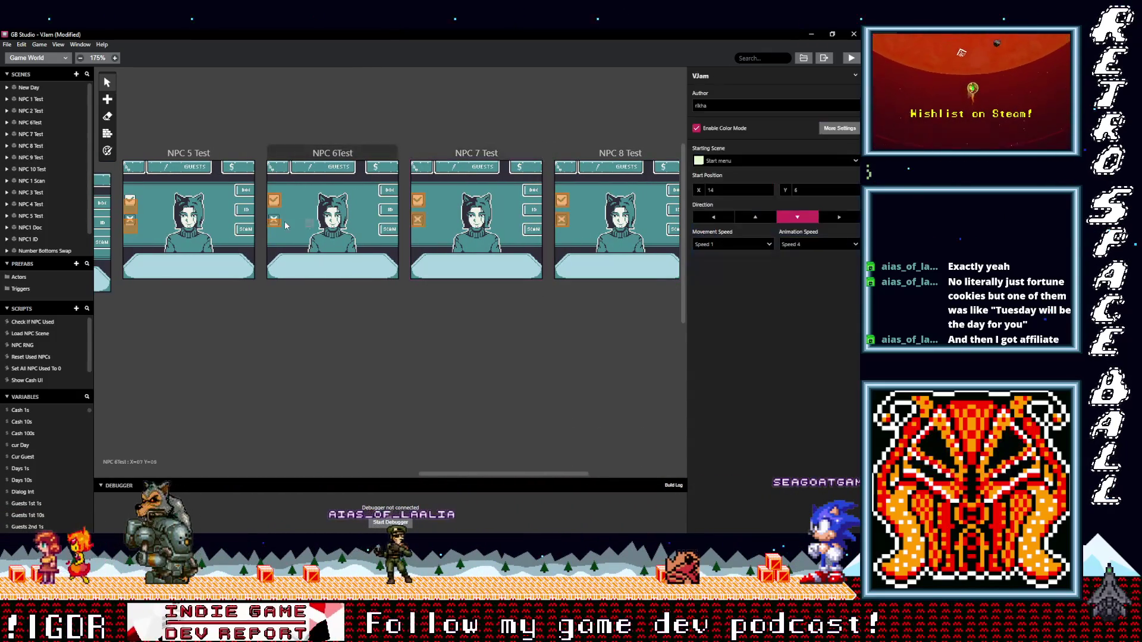
pyautogui.click(273, 219)
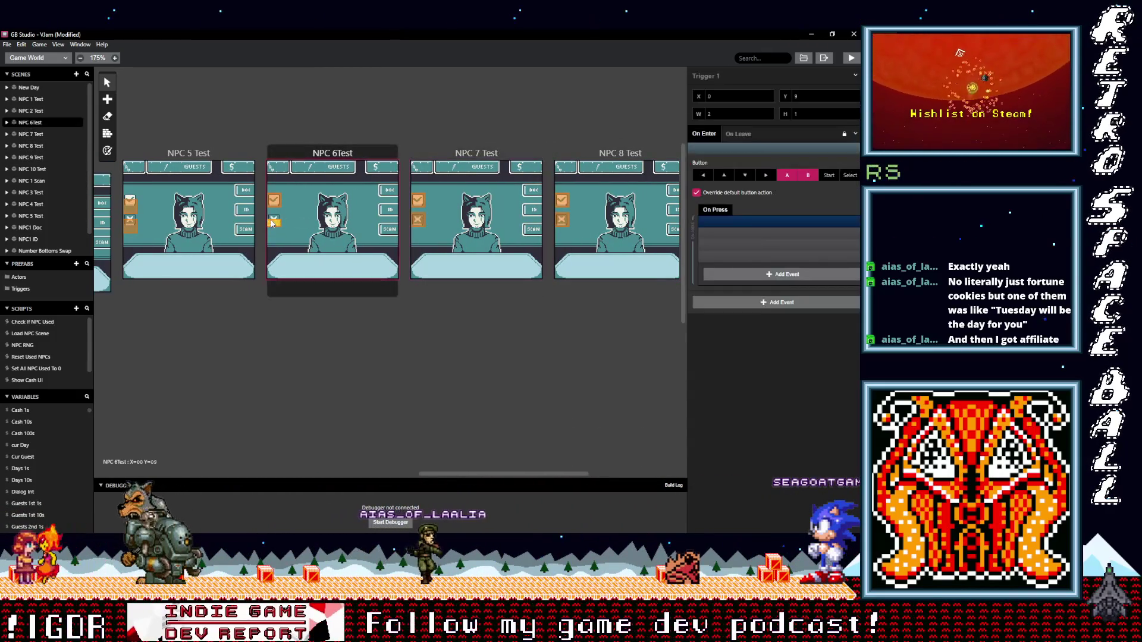
pyautogui.click(855, 111)
# Step: Inspect the NPC 5, NPC 3 and NPC 2 Test triggers, then deselect to show project settings
pyautogui.click(128, 223)
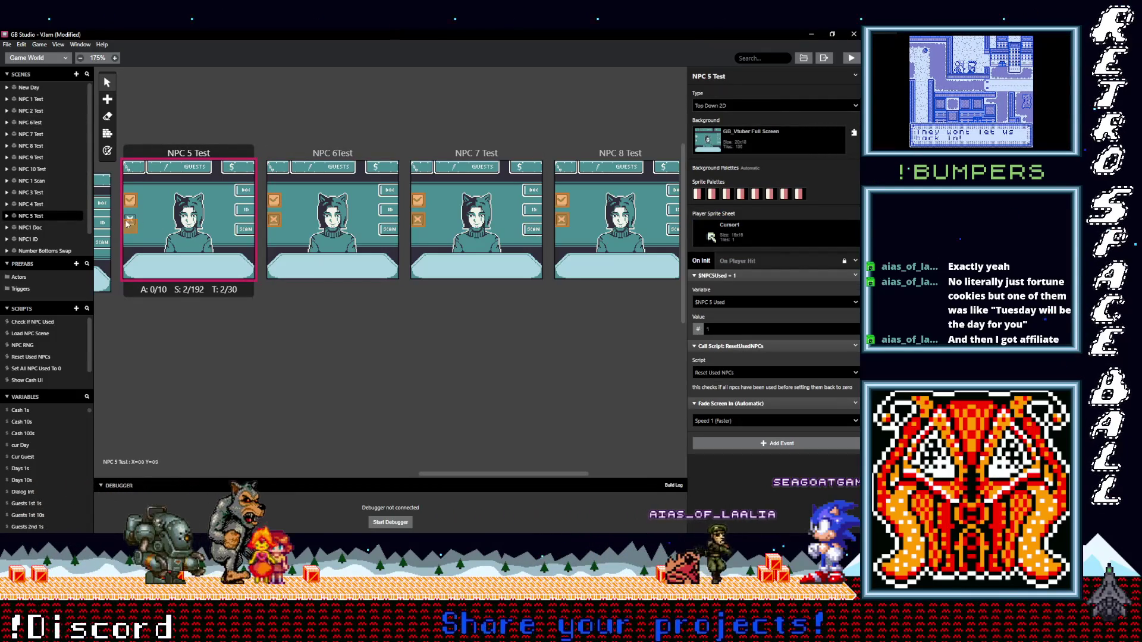
pyautogui.click(127, 223)
pyautogui.moveTo(465, 474); pyautogui.dragTo(338, 476)
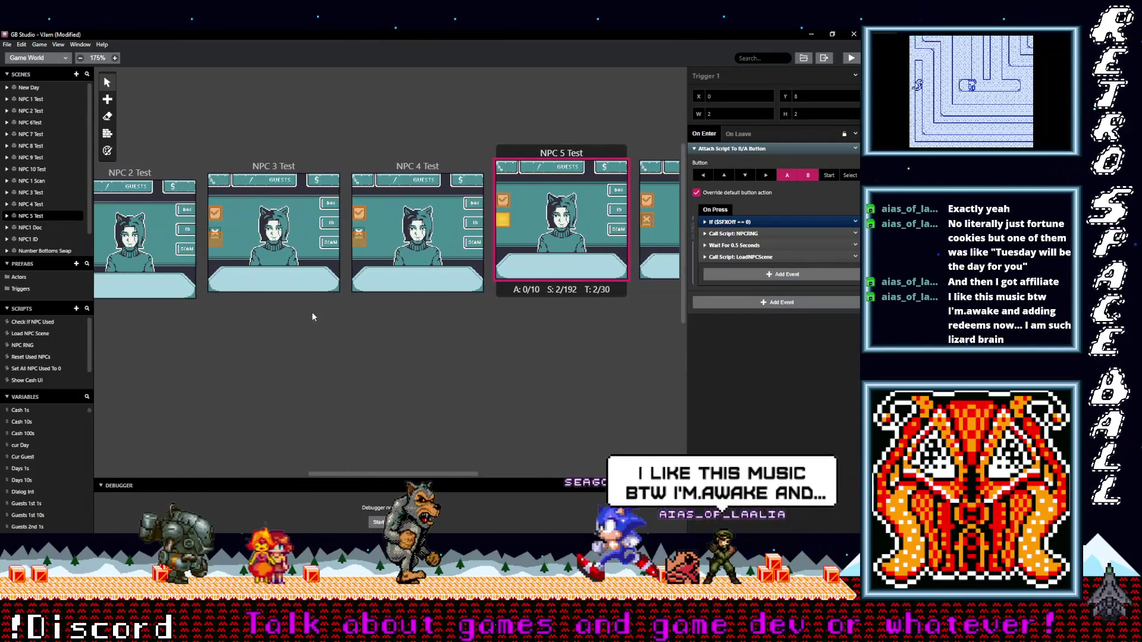
pyautogui.click(360, 236)
pyautogui.click(214, 233)
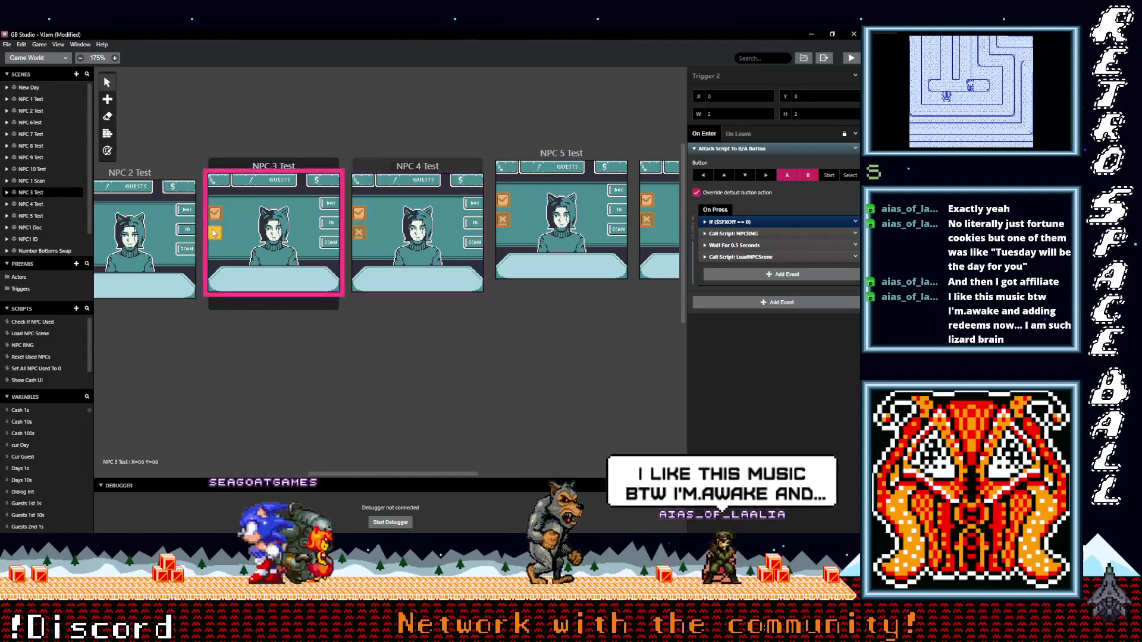
pyautogui.moveTo(403, 474); pyautogui.dragTo(305, 481)
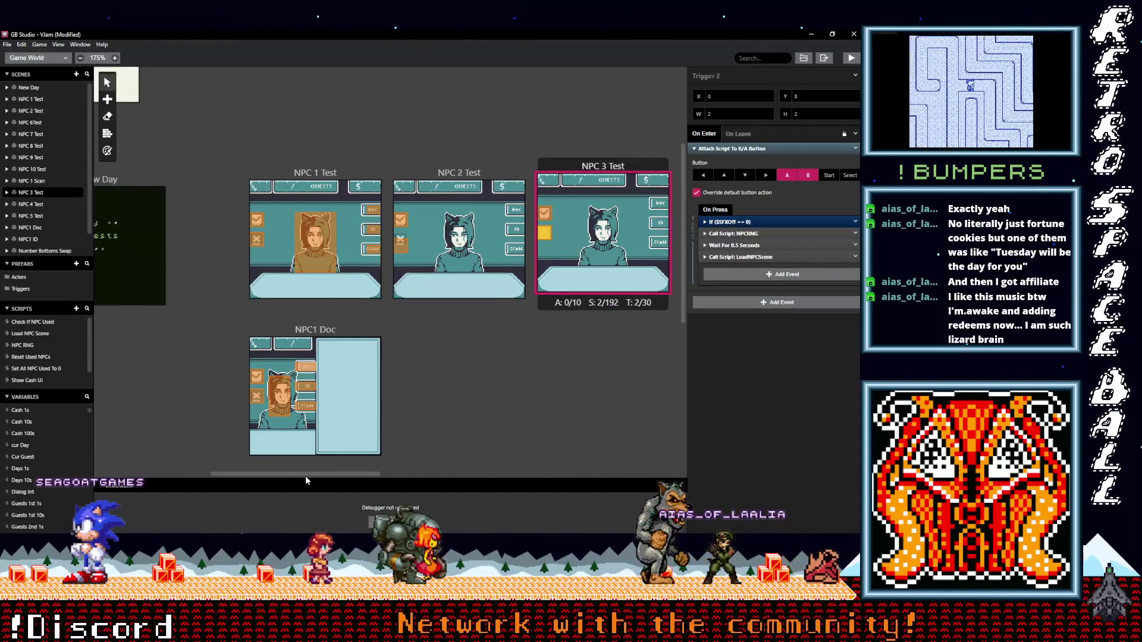
pyautogui.click(400, 241)
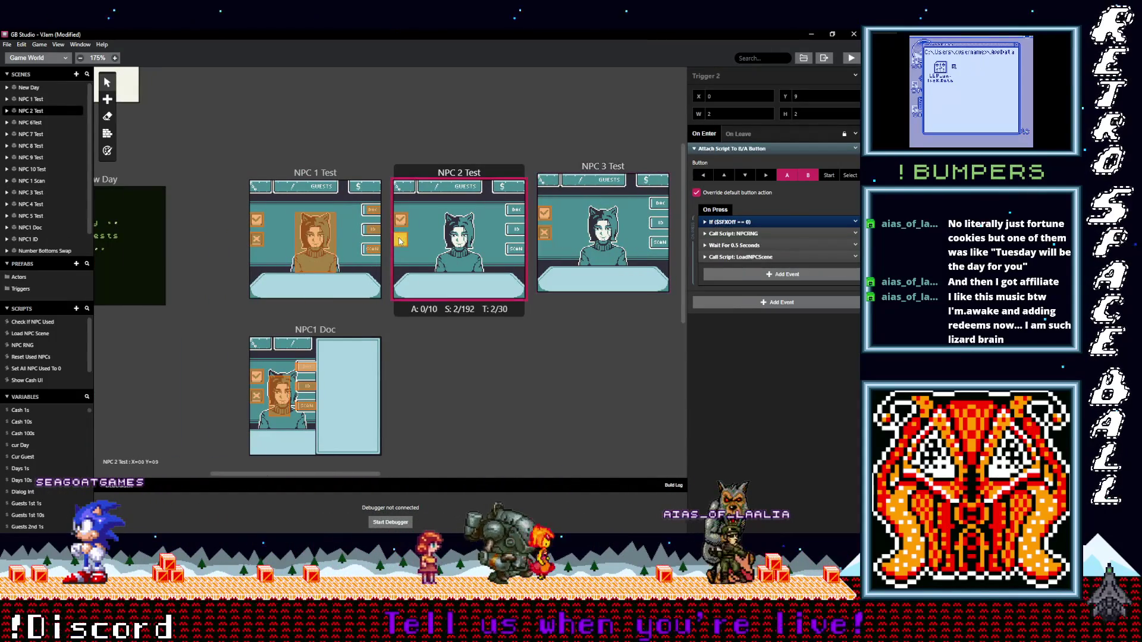
pyautogui.click(474, 391)
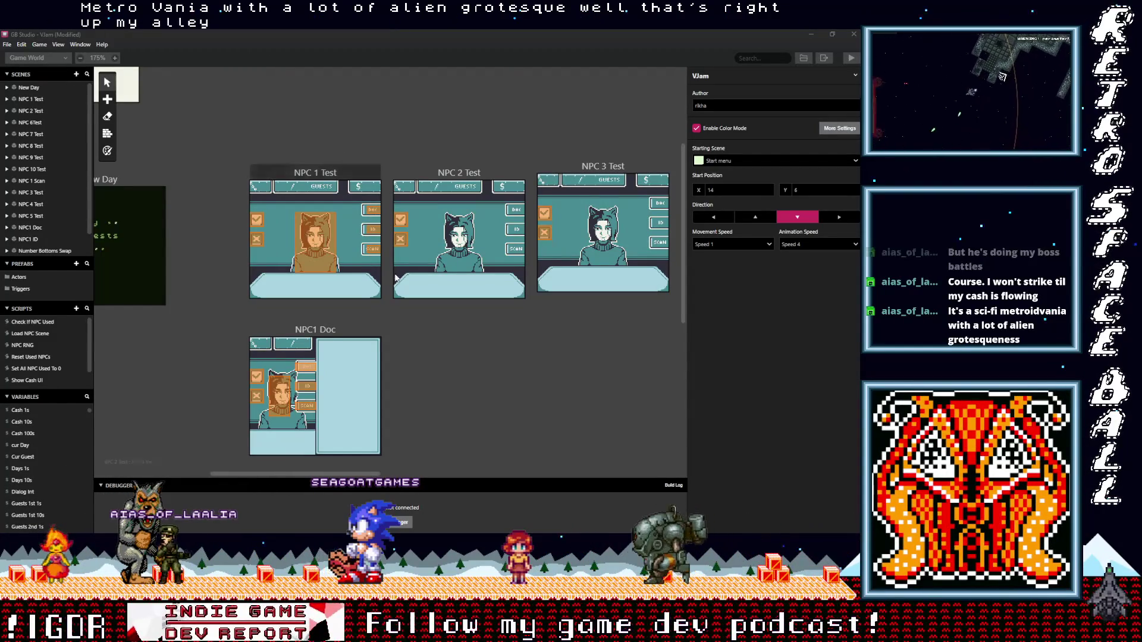
# Step: Save the project and copy the Show UI event from NPC 1 Test's init script
pyautogui.click(439, 352)
pyautogui.hotkey('ctrl', 's')
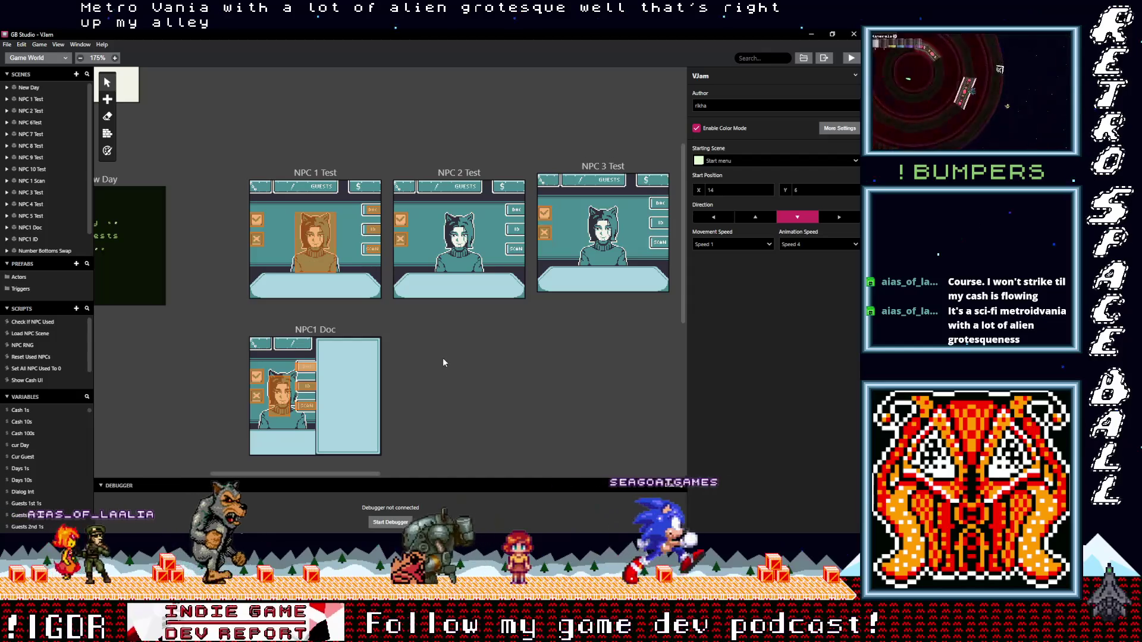
pyautogui.click(330, 170)
pyautogui.click(758, 276)
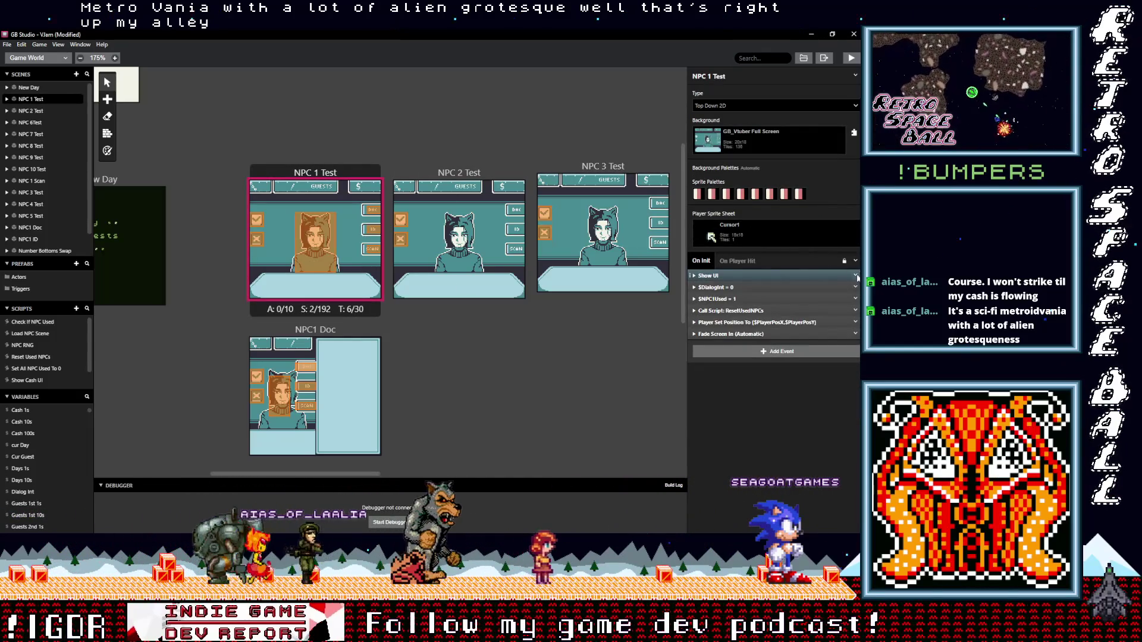
pyautogui.click(856, 276)
# Step: Paste Show UI into NPC 2 Test and NPC 3 Test, moving it to the top
pyautogui.click(459, 172)
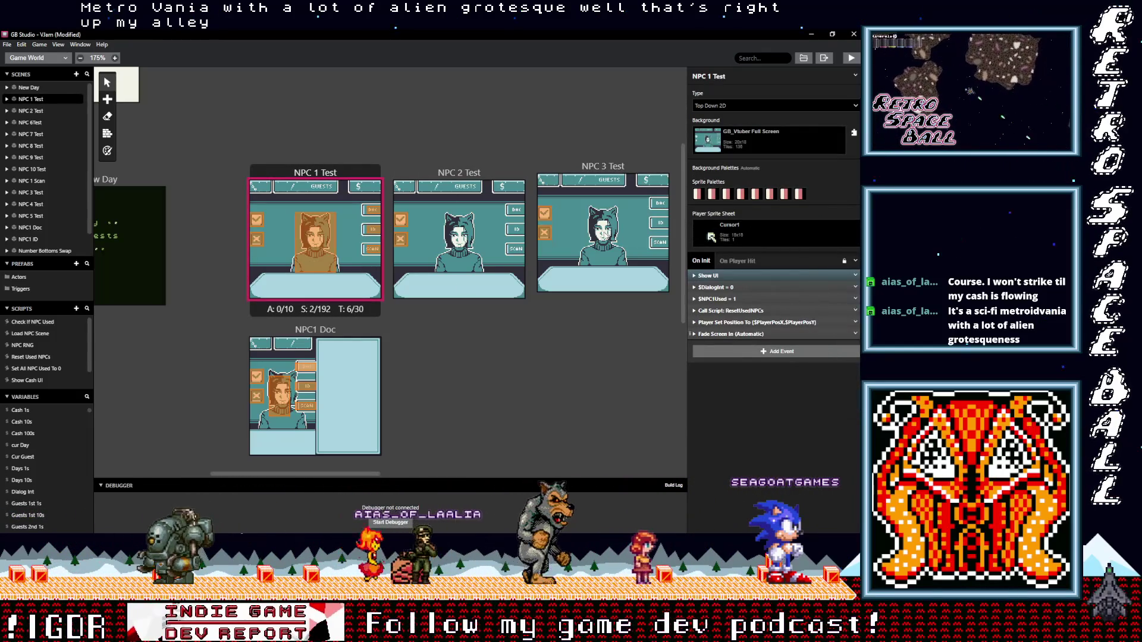
pyautogui.click(458, 172)
pyautogui.click(734, 276)
pyautogui.click(737, 288)
pyautogui.click(741, 299)
pyautogui.keyDown('alt'); pyautogui.click(745, 317); pyautogui.keyUp('alt')
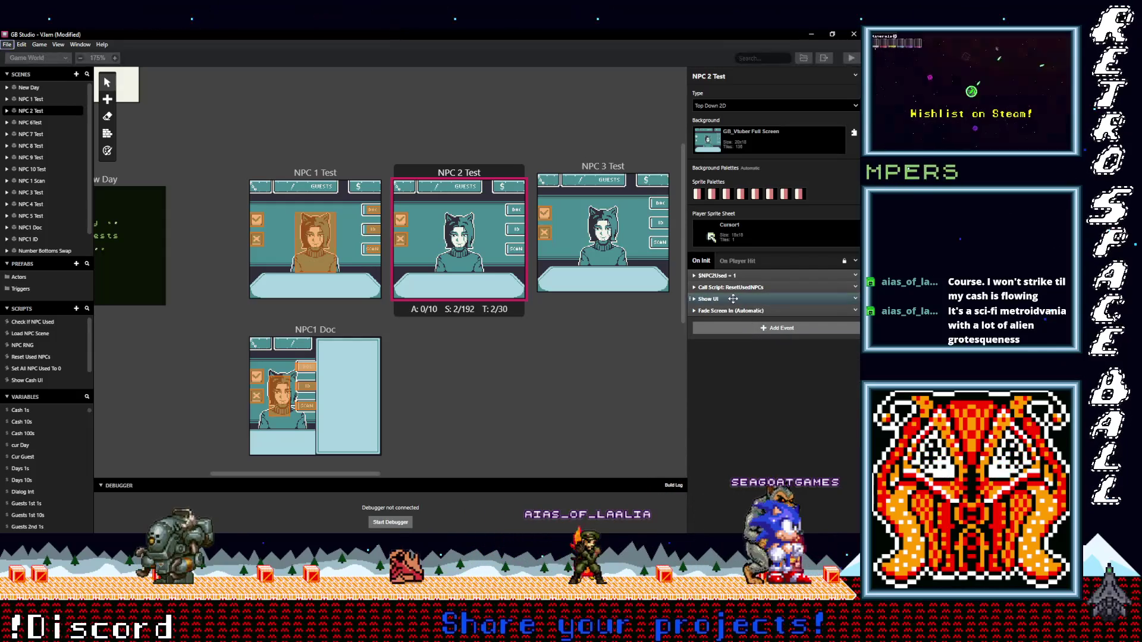
pyautogui.click(585, 170)
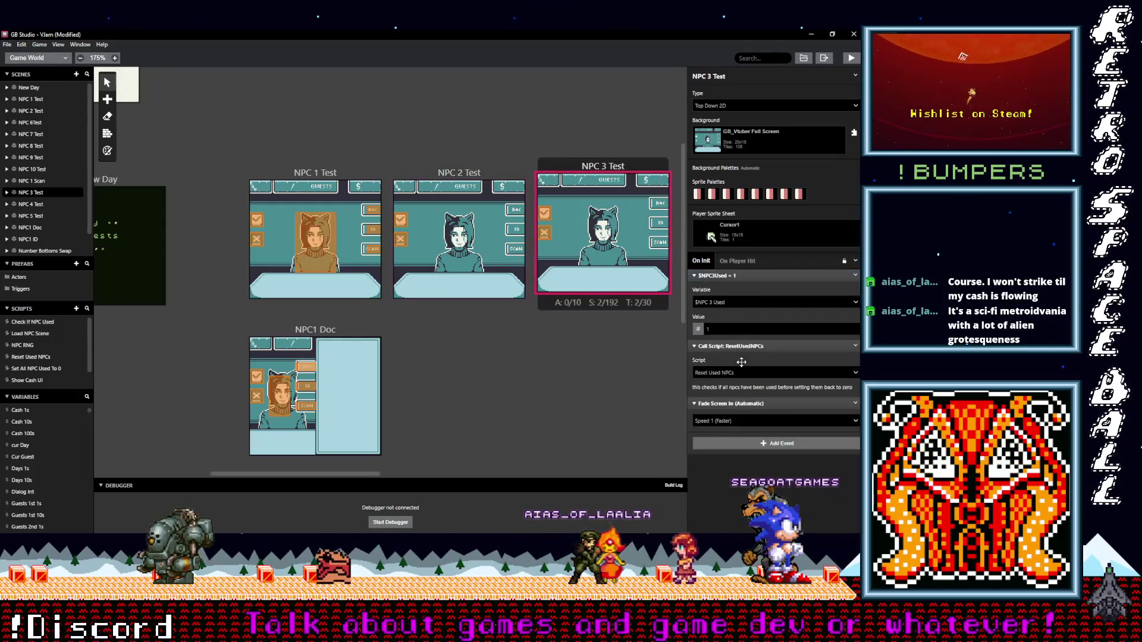
pyautogui.click(727, 276)
pyautogui.click(737, 288)
pyautogui.click(741, 298)
pyautogui.click(744, 311)
pyautogui.moveTo(740, 299); pyautogui.dragTo(737, 275)
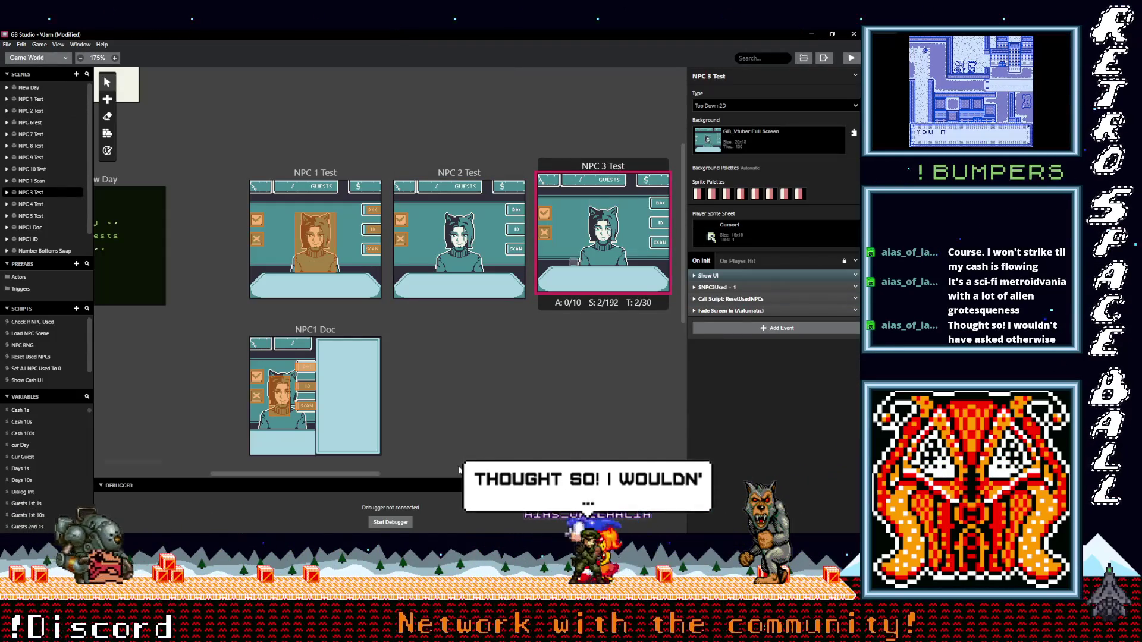
pyautogui.moveTo(362, 473); pyautogui.dragTo(434, 473)
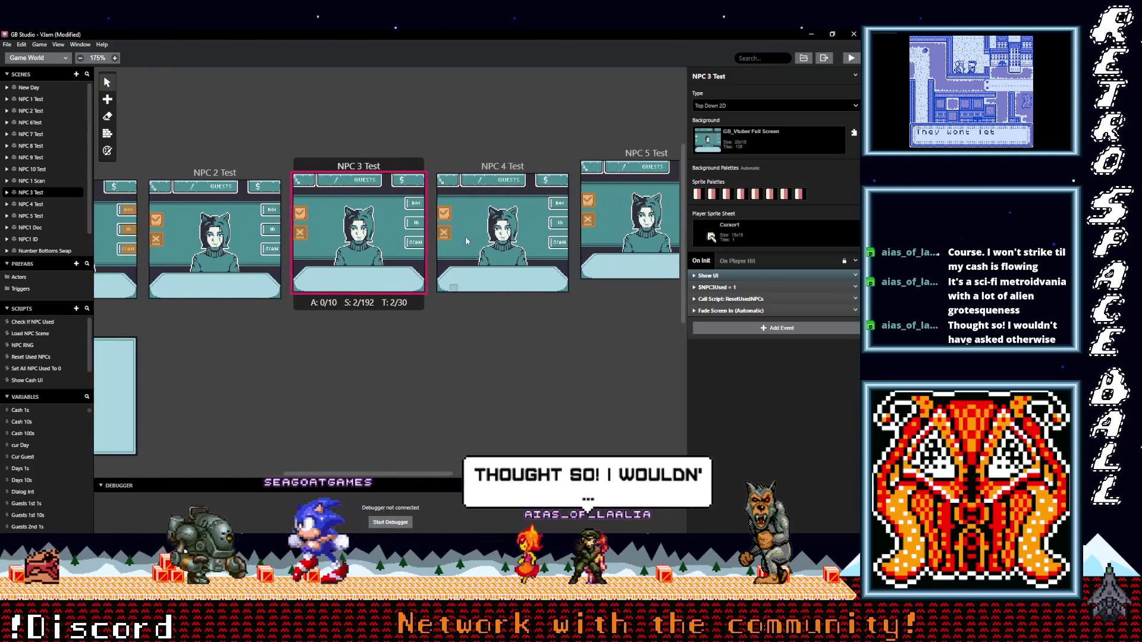
# Step: Paste Show UI at the top of NPC 4 Test's and NPC 5 Test's init scripts
pyautogui.click(498, 171)
pyautogui.click(727, 276)
pyautogui.click(730, 288)
pyautogui.click(727, 299)
pyautogui.hotkey('ctrl', 'v')
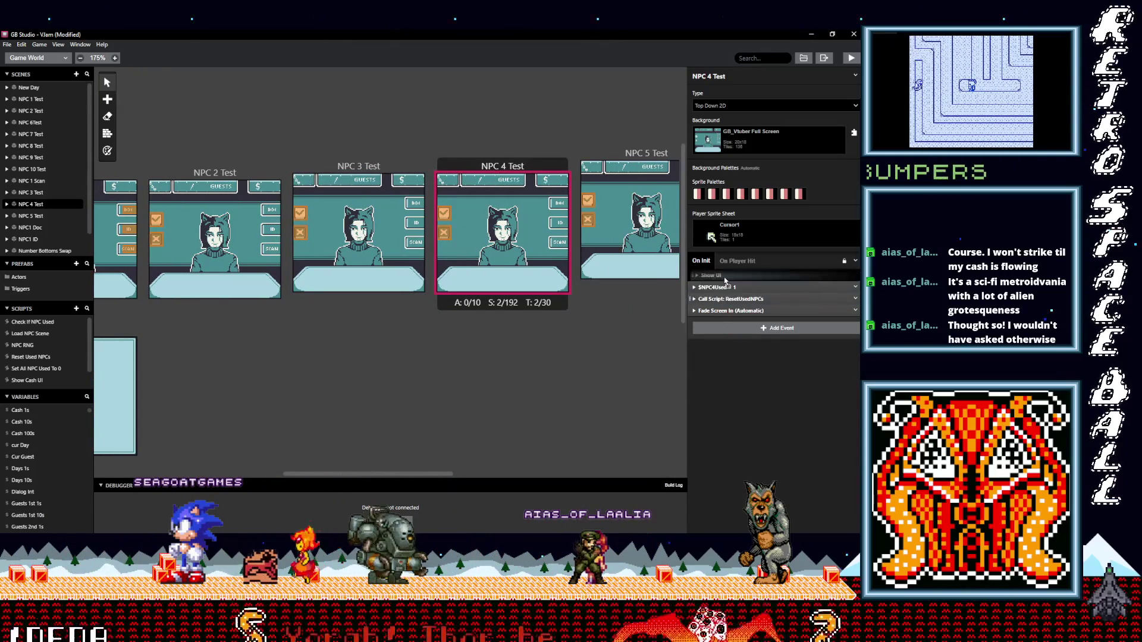
pyautogui.moveTo(366, 476); pyautogui.dragTo(459, 475)
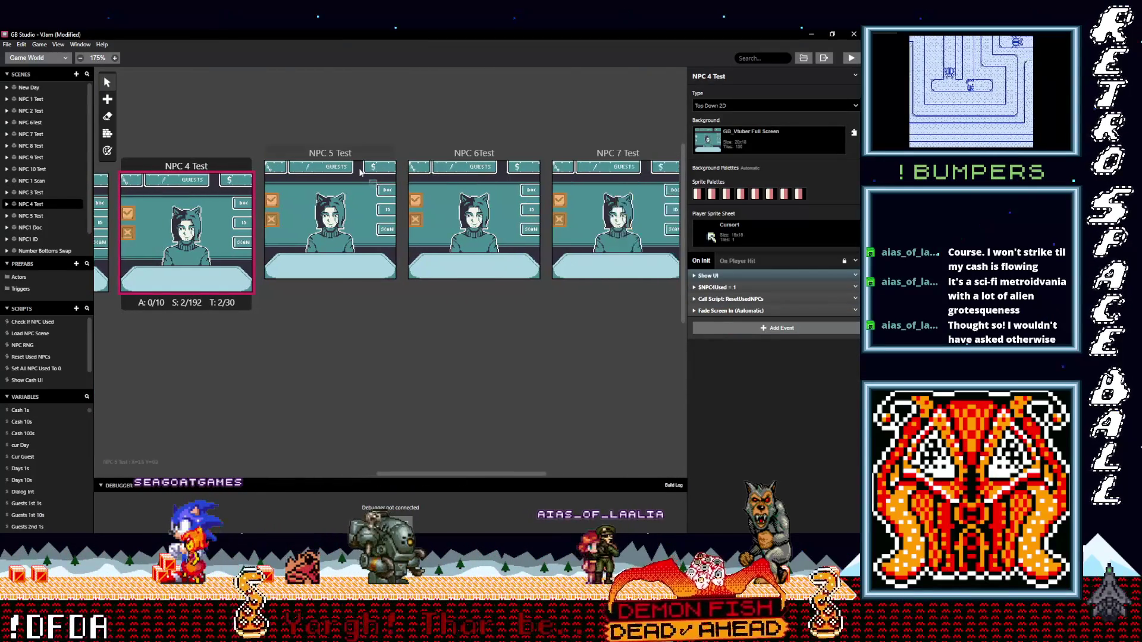
pyautogui.click(330, 209)
pyautogui.click(731, 346)
pyautogui.click(717, 276)
pyautogui.click(731, 299)
pyautogui.moveTo(731, 299)
pyautogui.mouseDown()
pyautogui.moveTo(734, 314)
pyautogui.moveTo(732, 276)
pyautogui.mouseUp()
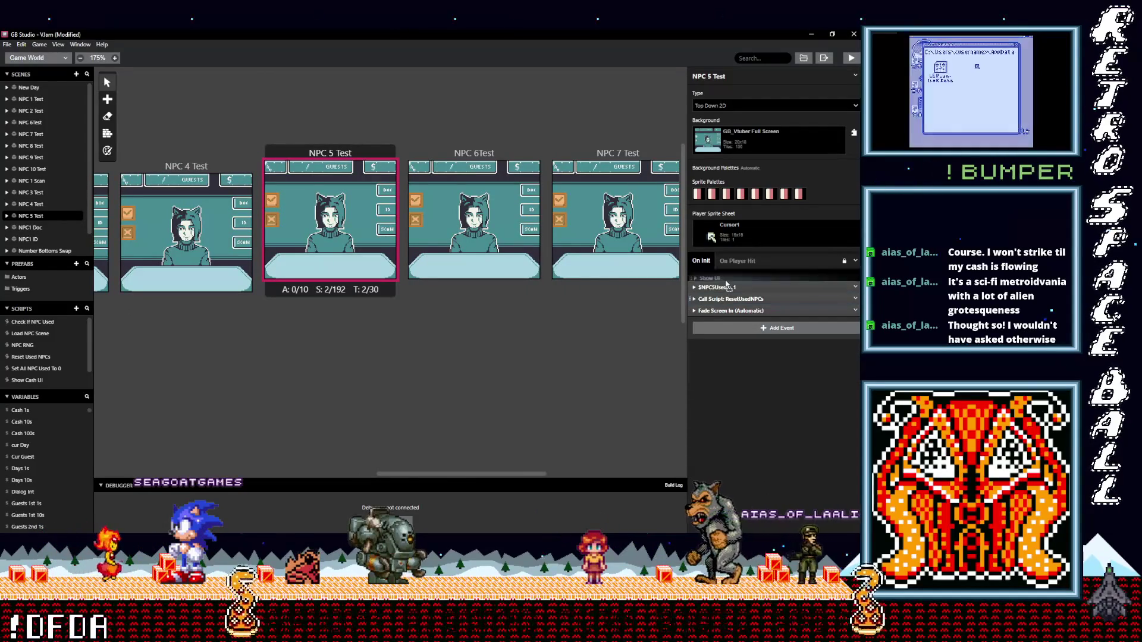
pyautogui.moveTo(405, 474); pyautogui.dragTo(448, 473)
# Step: Add Show UI as the first init event in NPC 6 Test and NPC 7 Test
pyautogui.click(416, 250)
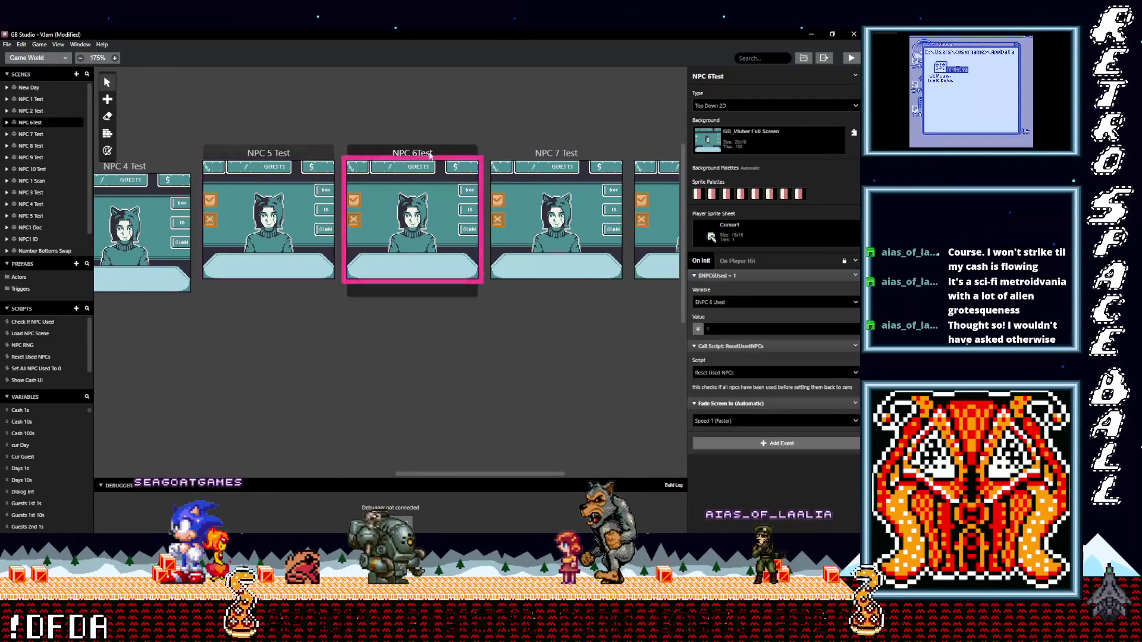
pyautogui.click(737, 286)
pyautogui.click(723, 299)
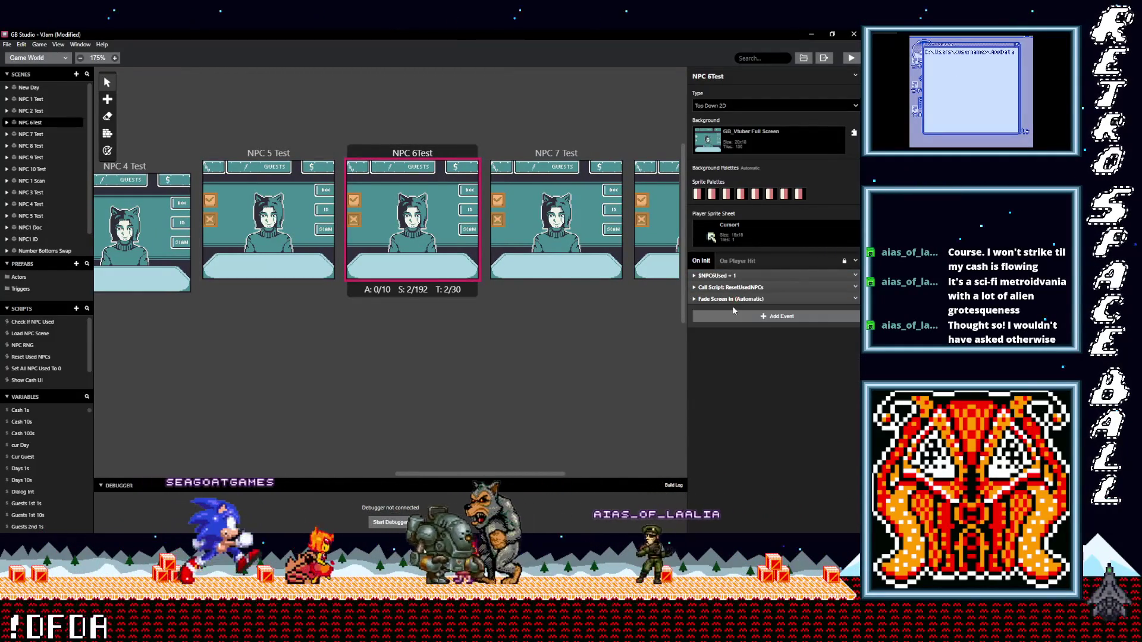
pyautogui.hotkey('ctrl', 'v')
pyautogui.moveTo(723, 299); pyautogui.dragTo(722, 276)
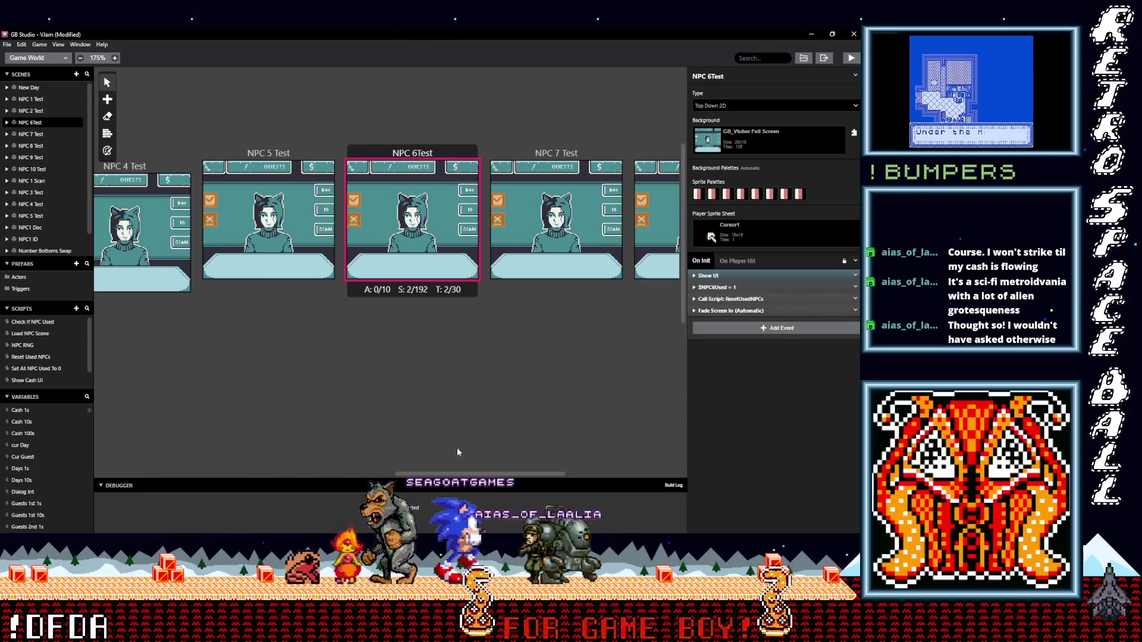
pyautogui.hscroll(3, 494, 448)
pyautogui.click(443, 238)
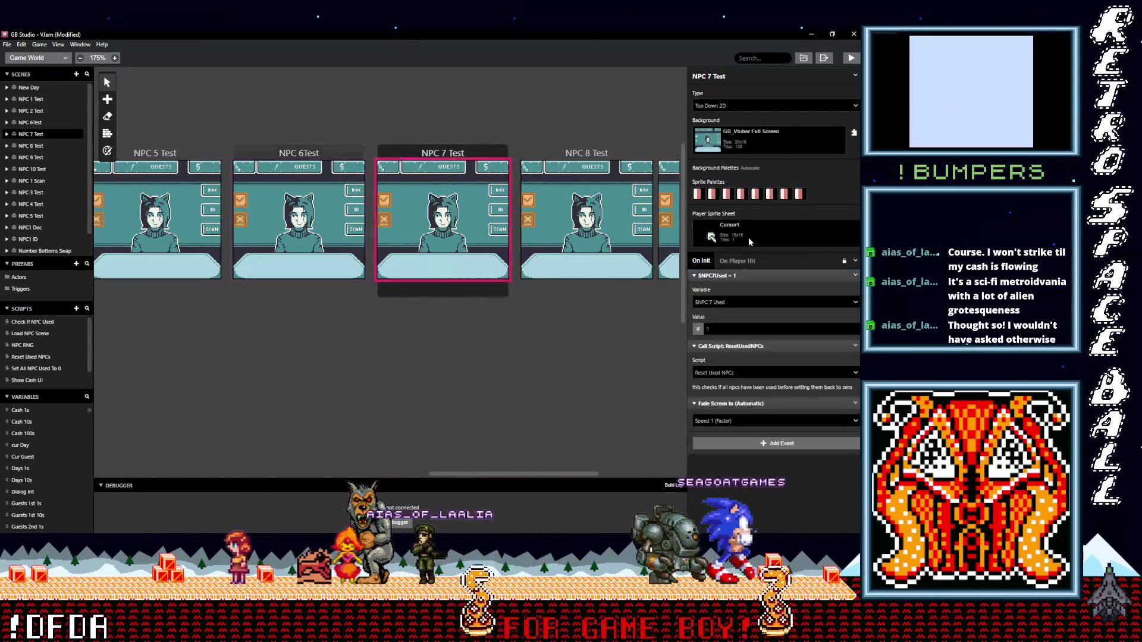
pyautogui.click(720, 276)
pyautogui.click(727, 287)
pyautogui.click(727, 298)
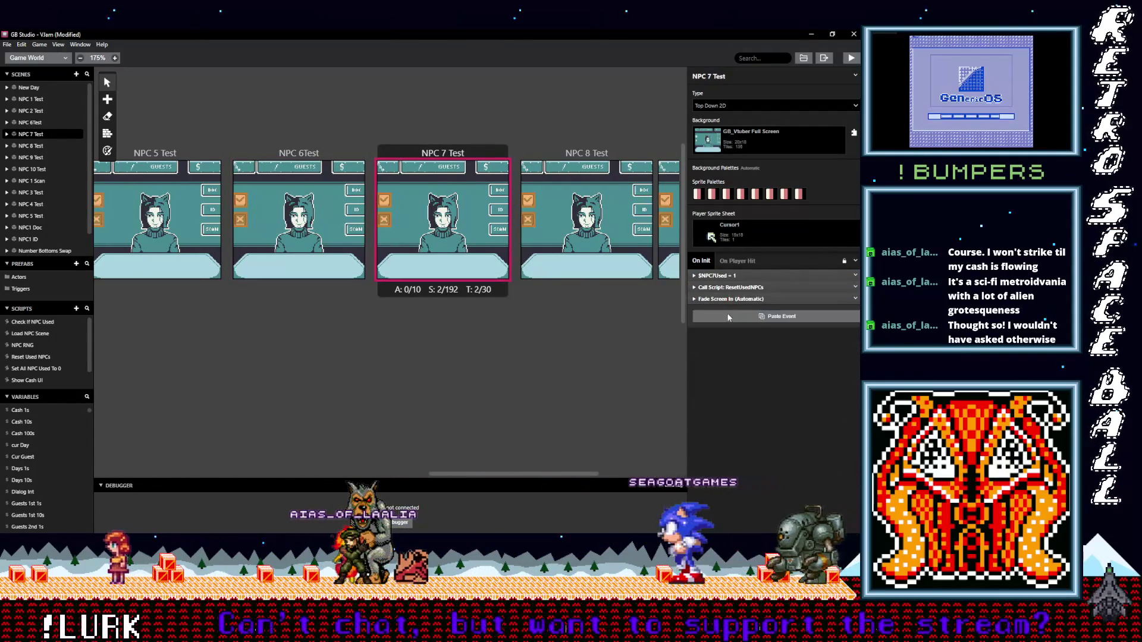
pyautogui.moveTo(727, 282); pyautogui.dragTo(727, 278)
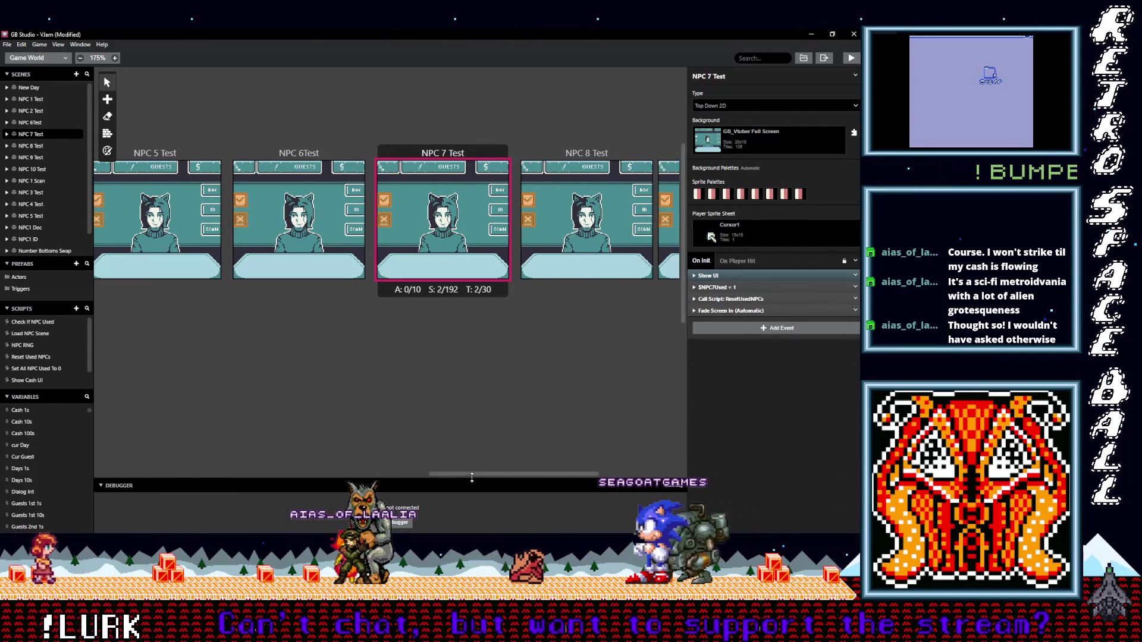
pyautogui.moveTo(492, 473); pyautogui.dragTo(536, 473)
# Step: Collapse NPC 8 Test's events and paste Show UI at the top of NPC 9 Test
pyautogui.click(503, 242)
pyautogui.click(727, 276)
pyautogui.click(727, 288)
pyautogui.click(727, 299)
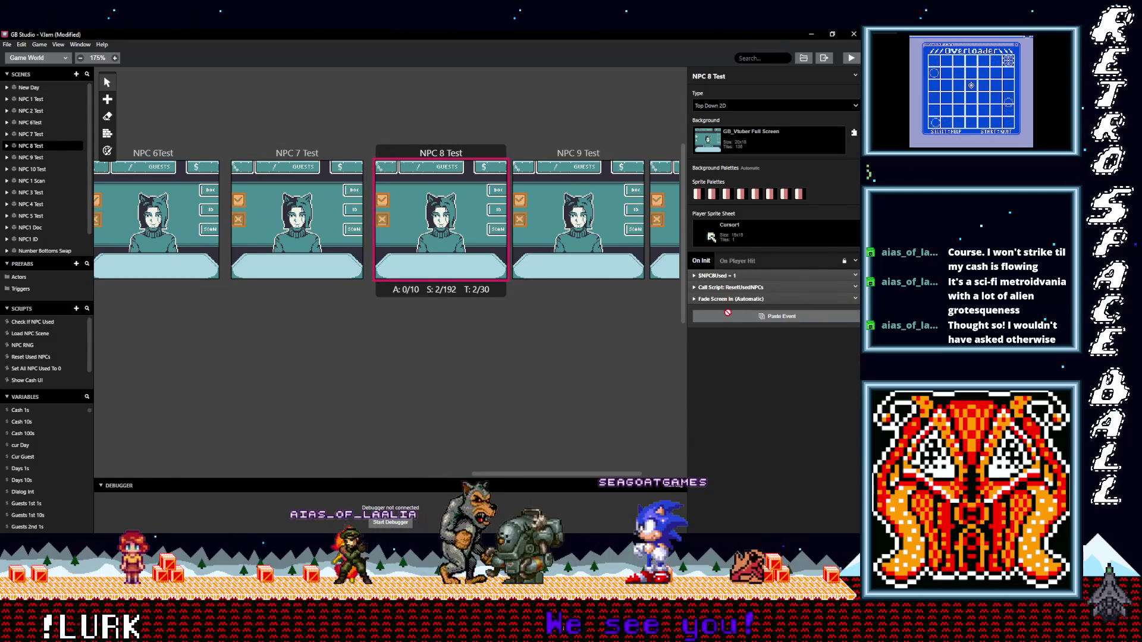
pyautogui.click(578, 153)
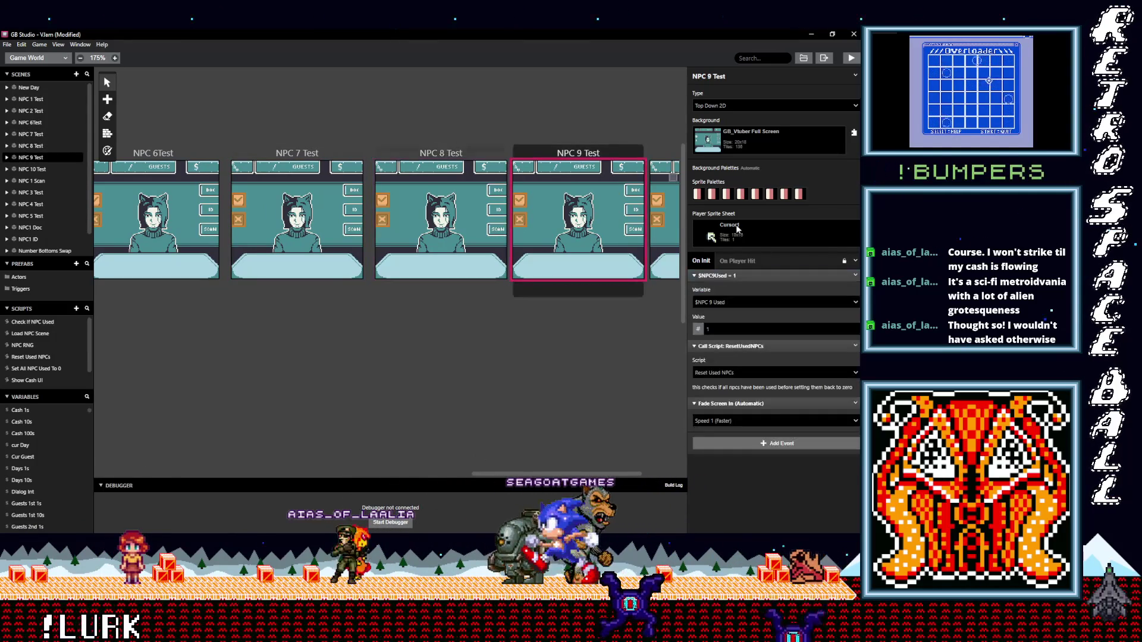
pyautogui.click(737, 404)
pyautogui.click(737, 346)
pyautogui.click(737, 275)
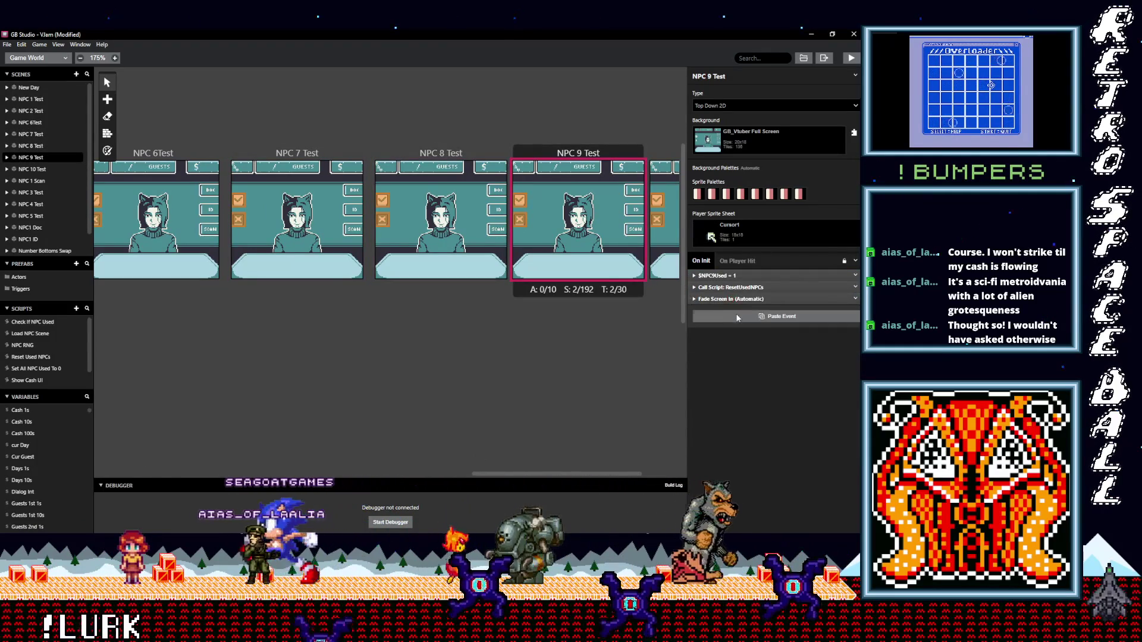
pyautogui.keyDown('alt'); pyautogui.click(737, 316); pyautogui.keyUp('alt')
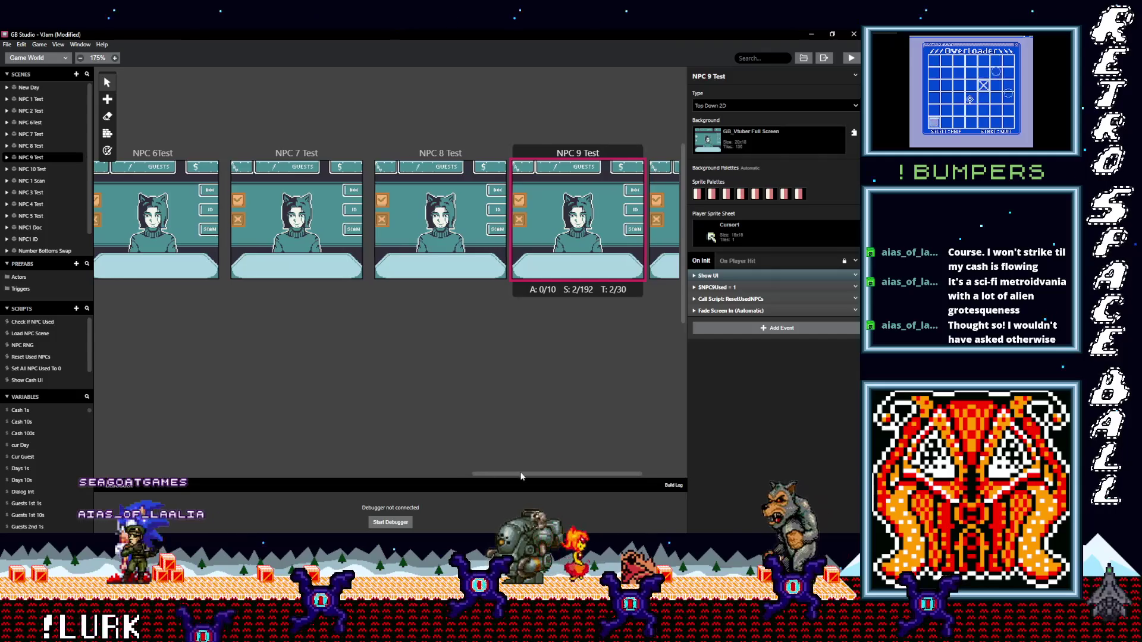
pyautogui.moveTo(516, 472); pyautogui.dragTo(551, 474)
# Step: Put Show UI at the top of NPC 10 Test's init script and save the project
pyautogui.click(597, 153)
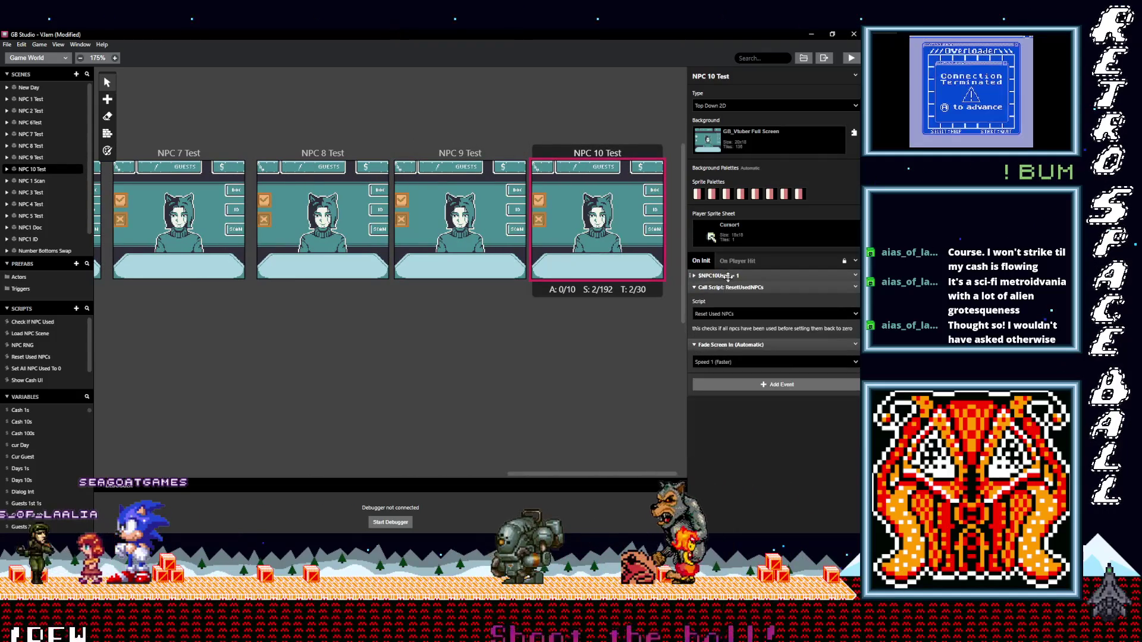
pyautogui.click(729, 287)
pyautogui.click(729, 299)
pyautogui.keyDown('alt'); pyautogui.click(729, 306); pyautogui.keyUp('alt')
pyautogui.moveTo(729, 306); pyautogui.dragTo(717, 276)
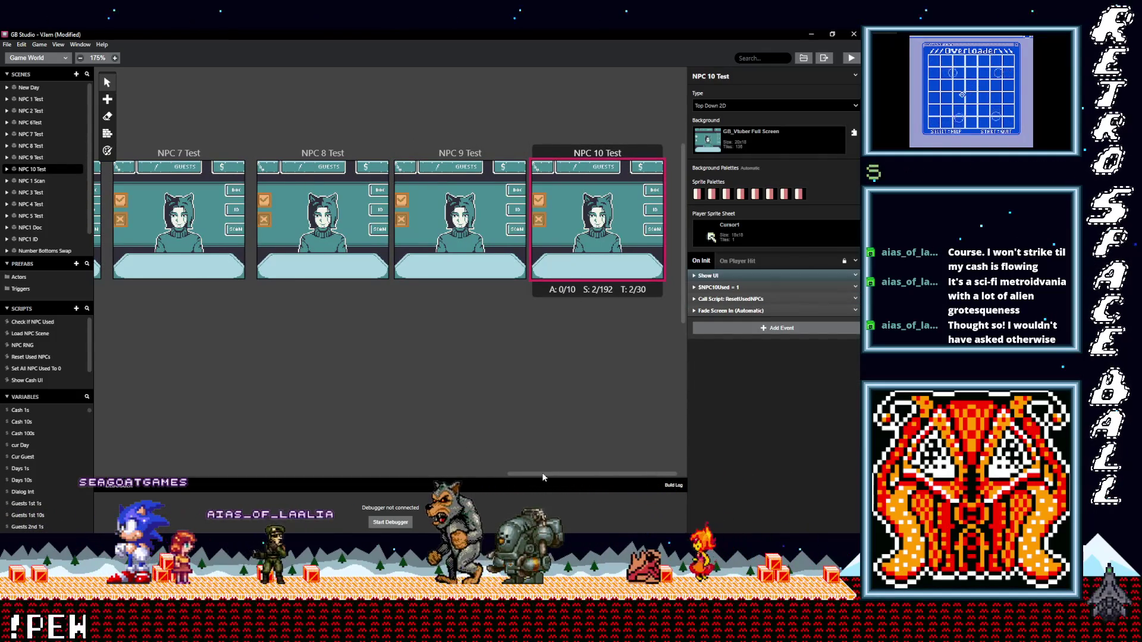
pyautogui.moveTo(542, 476); pyautogui.dragTo(224, 468)
pyautogui.hotkey('ctrl', 's')
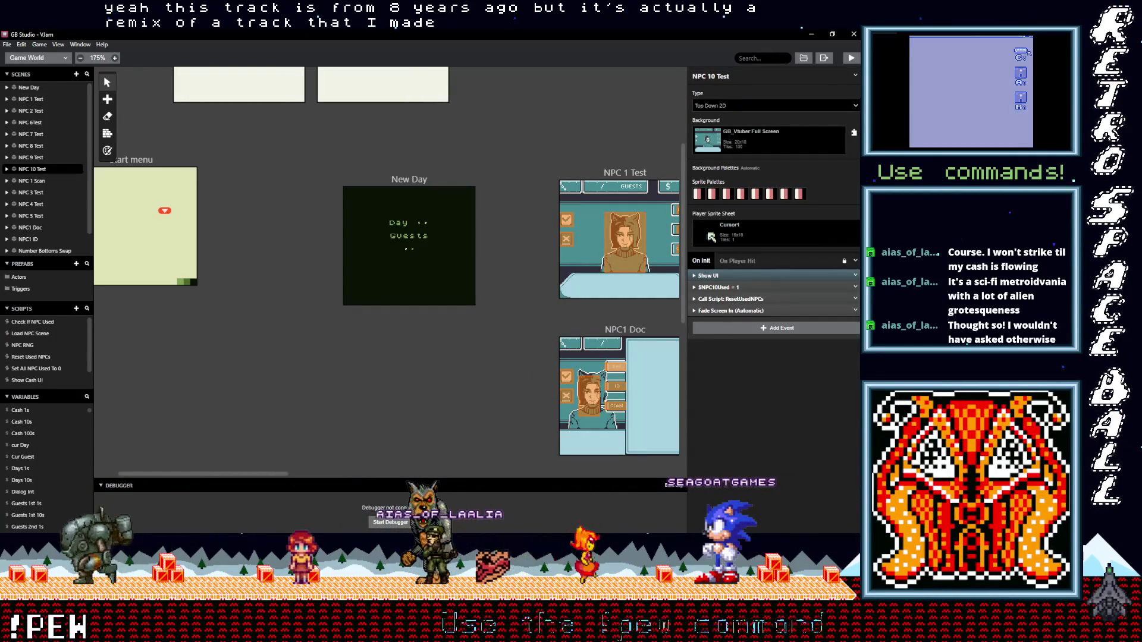
# Step: Playtest the game to the Day and Guests screen, close it, and select the New Day scene
pyautogui.click(852, 60)
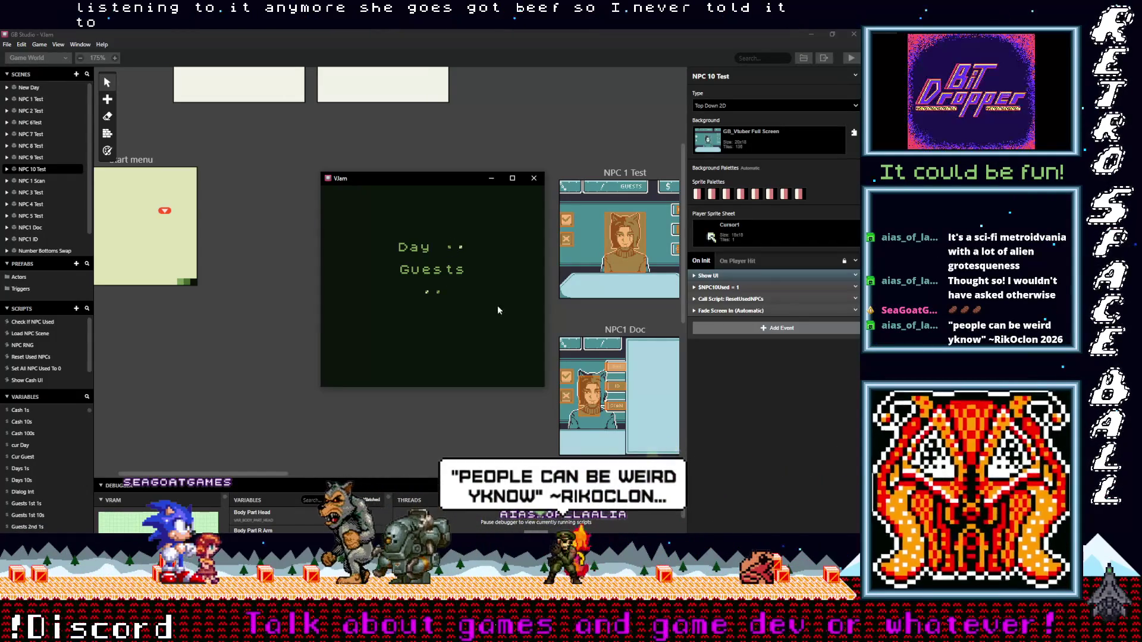
pyautogui.click(532, 176)
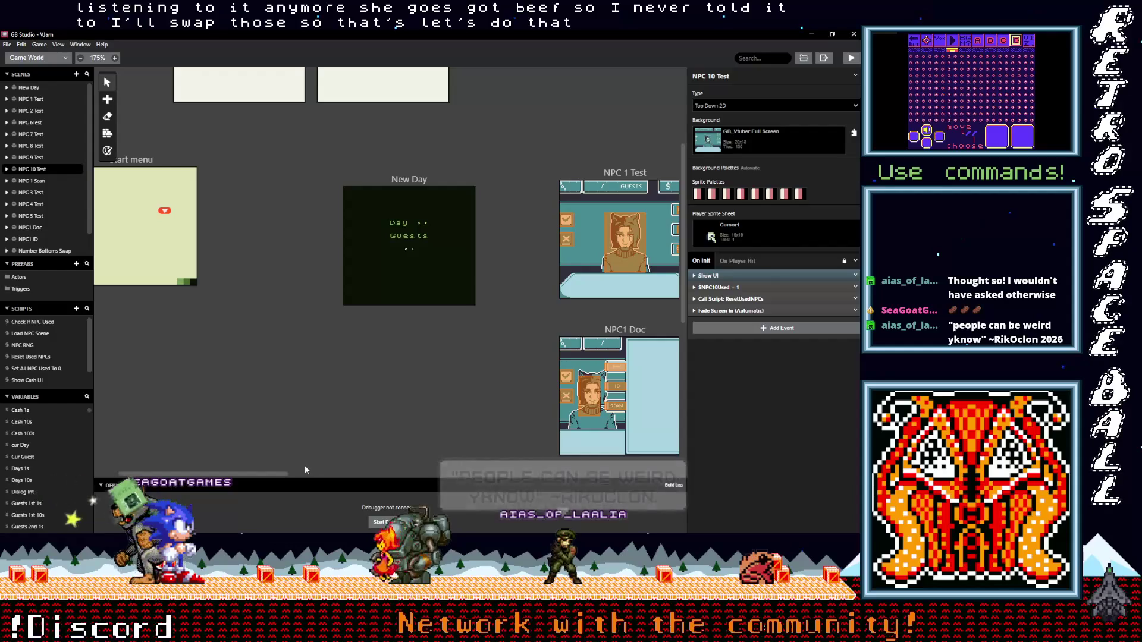
pyautogui.click(398, 181)
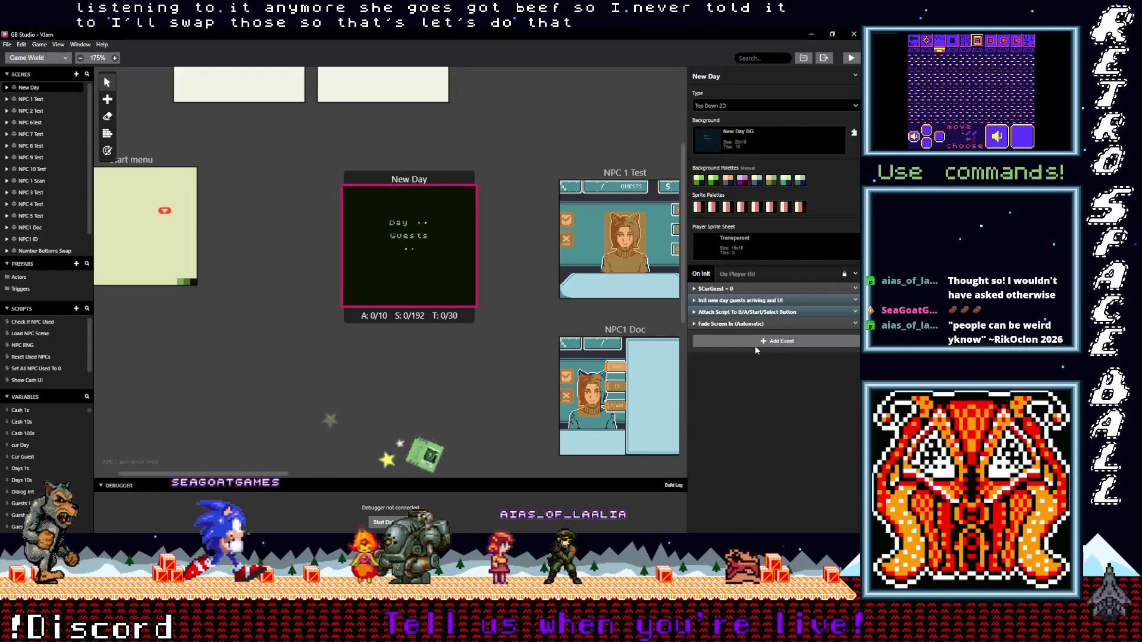
# Step: Expand the 'Init new day guests arriving and UI' event to reveal its five day checks
pyautogui.click(734, 300)
pyautogui.click(735, 300)
pyautogui.click(735, 300)
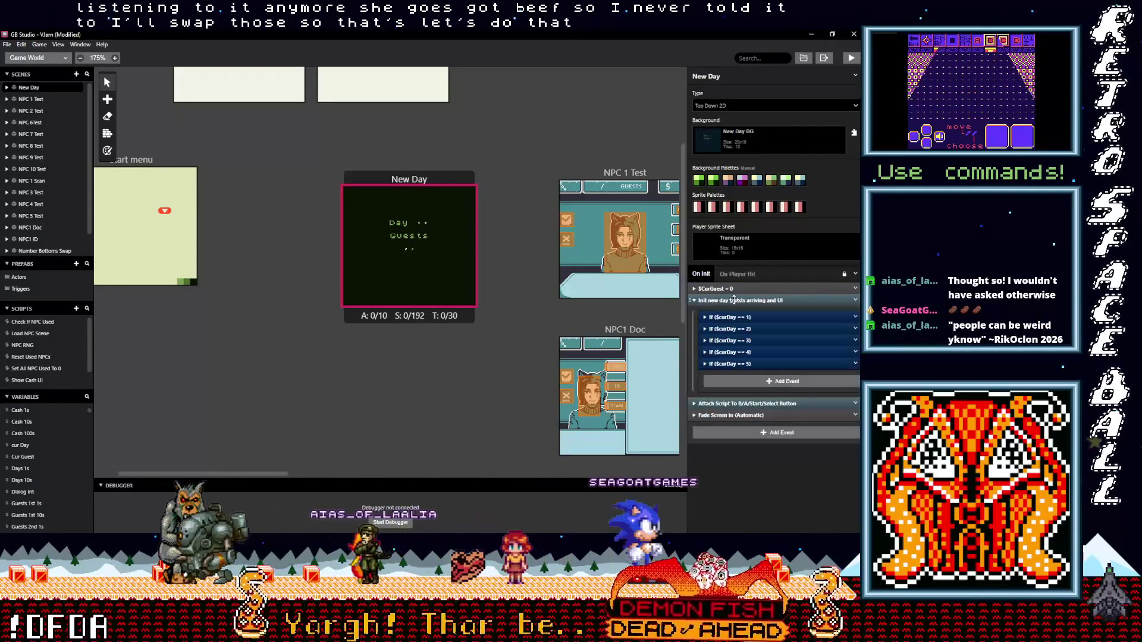
# Step: Search the Add Event list for 'tile', cancel without adding, and switch to Aseprite
pyautogui.click(747, 381)
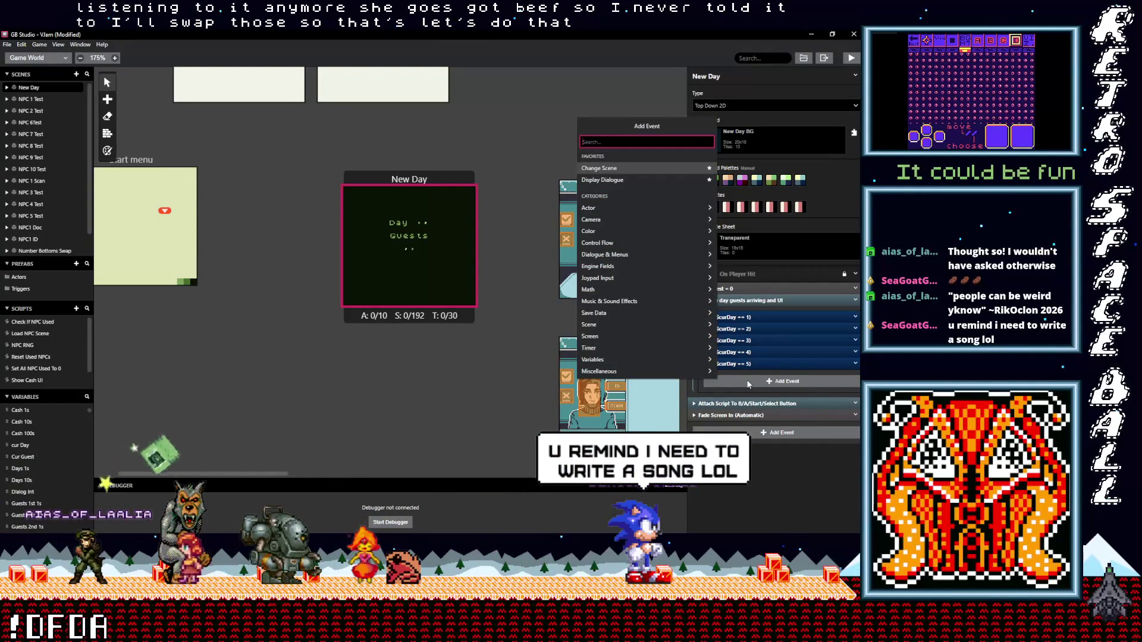
pyautogui.write('tile')
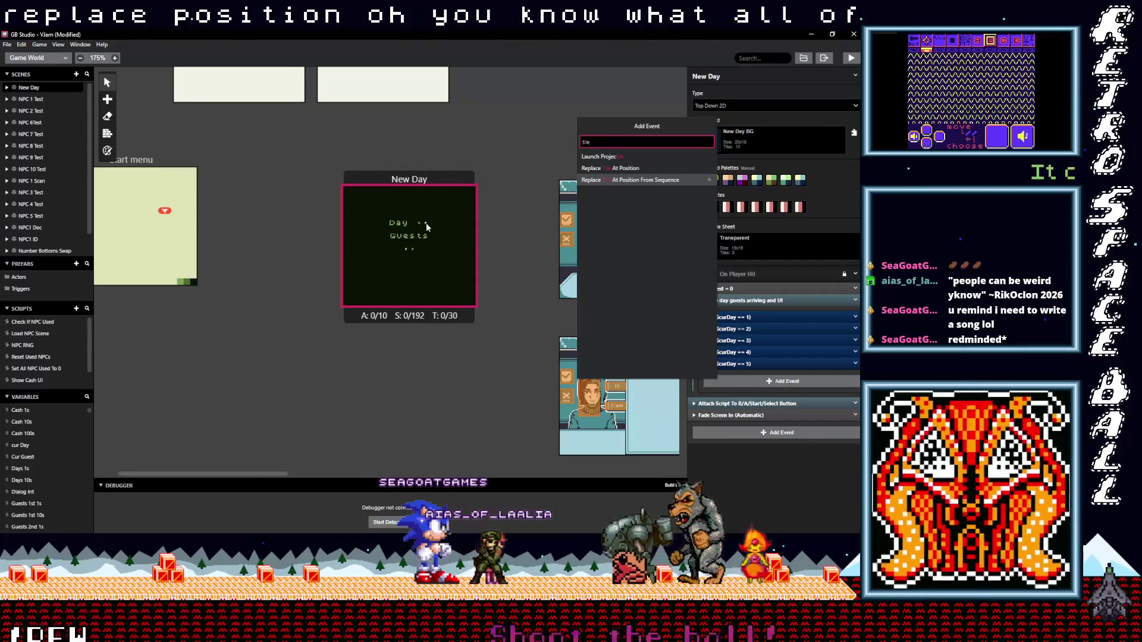
pyautogui.press('Escape')
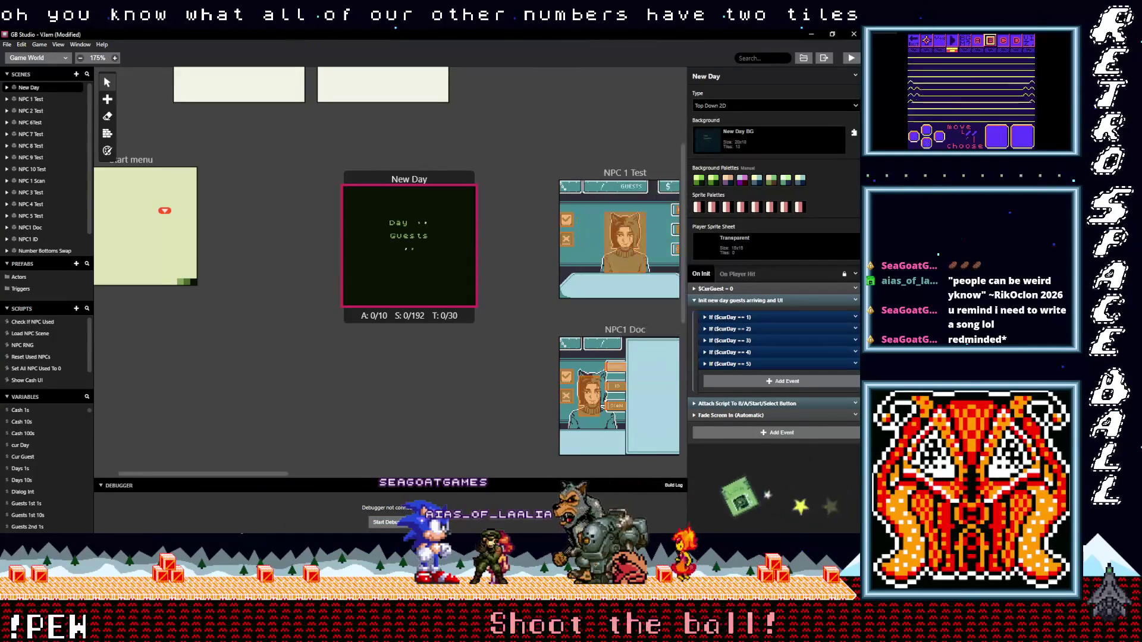
pyautogui.hotkey('alt', 'Tab')
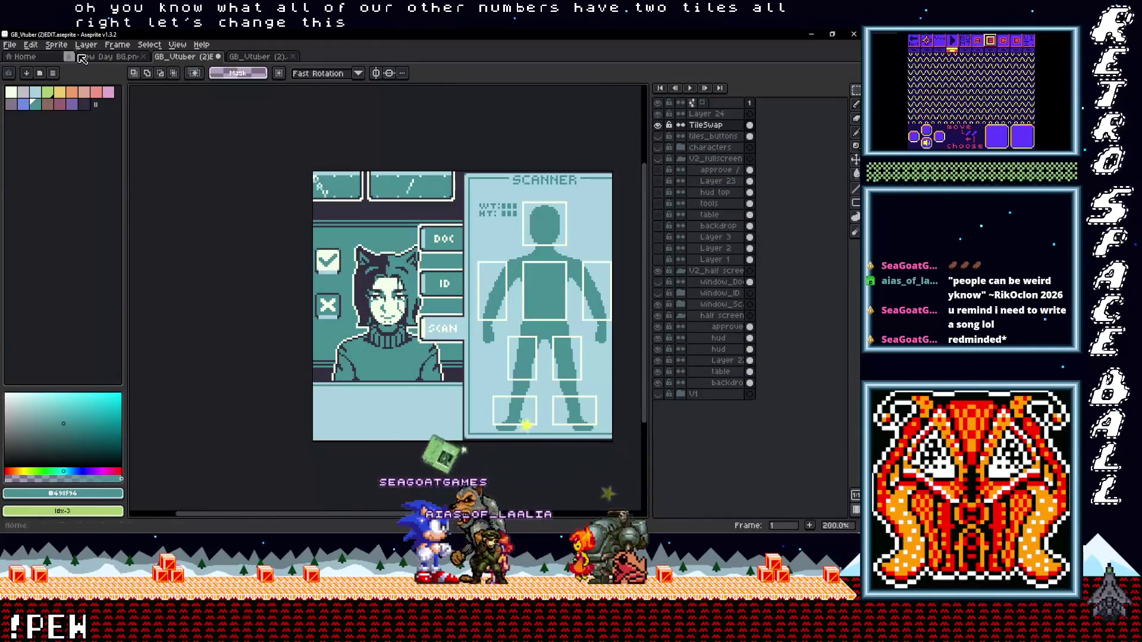
# Step: Switch to New Day BG.png, centre the text, and add Layer 2 above Layer 1
pyautogui.click(119, 57)
pyautogui.moveTo(305, 269); pyautogui.dragTo(314, 356)
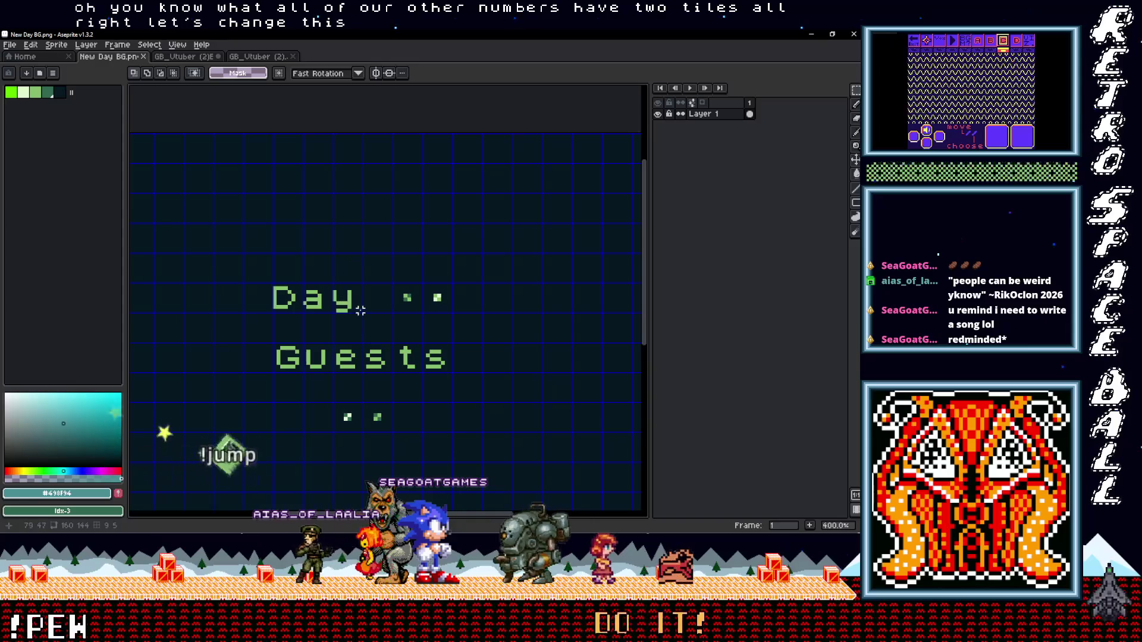
pyautogui.rightClick(708, 119)
pyautogui.click(685, 135)
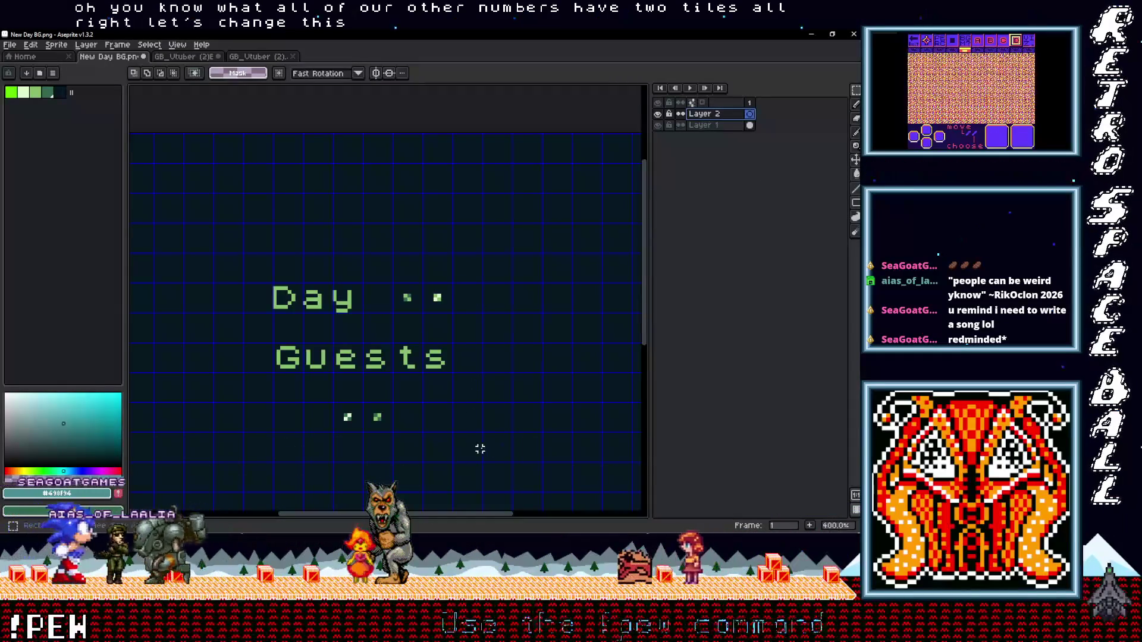
# Step: Try clearing the Day and Guests text with colour #071821, then undo the erase
pyautogui.moveTo(458, 421); pyautogui.dragTo(247, 260)
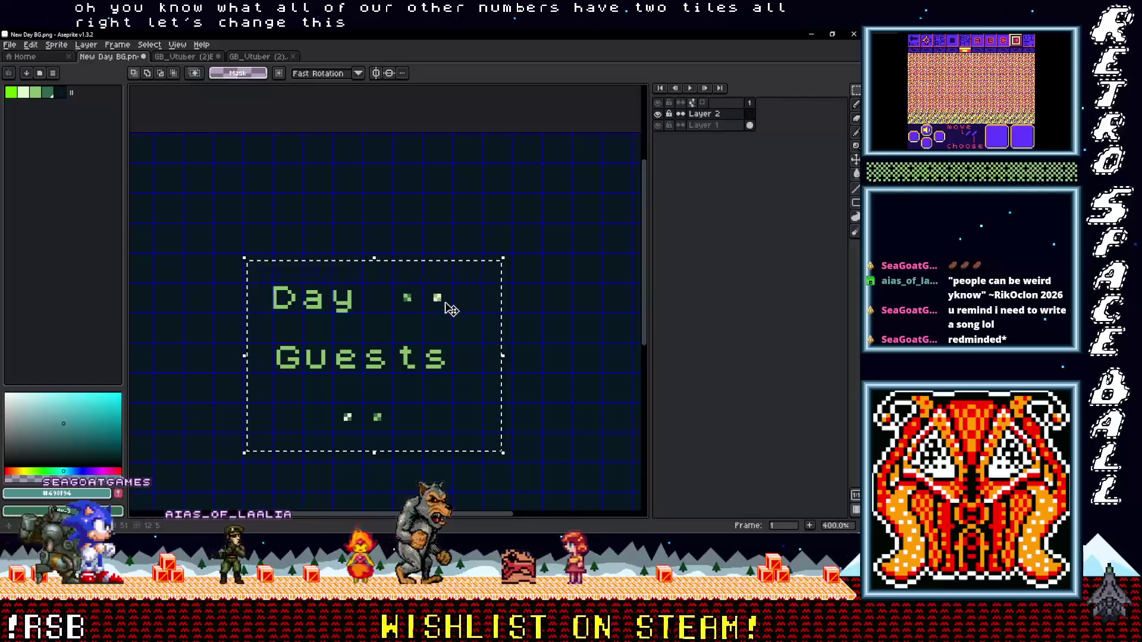
pyautogui.press('i')
pyautogui.click(477, 353)
pyautogui.press('Delete')
pyautogui.press('g')
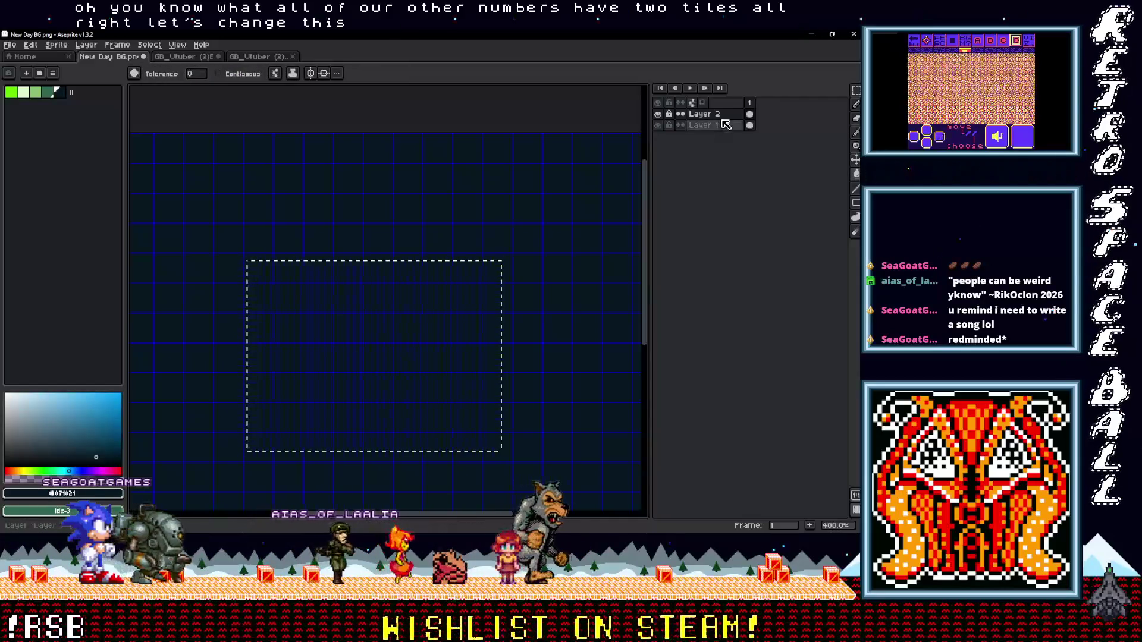
pyautogui.hotkey('ctrl', 'z')
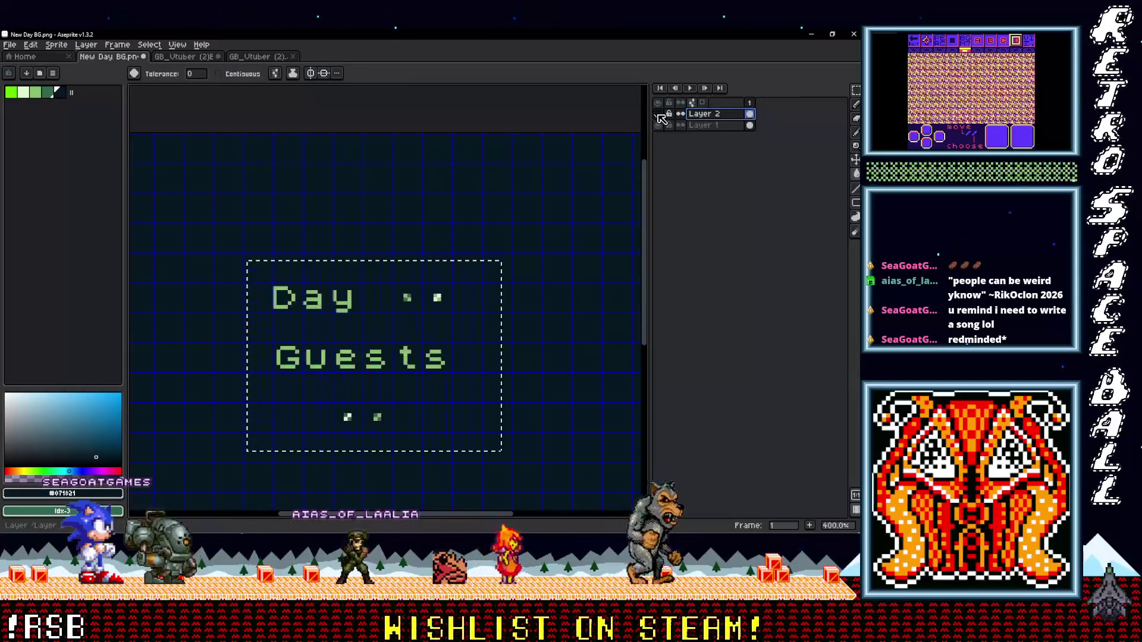
# Step: Add Layer 3 on top and begin inserting text with font size 10
pyautogui.rightClick(714, 118)
pyautogui.moveTo(740, 141)
pyautogui.click(613, 138)
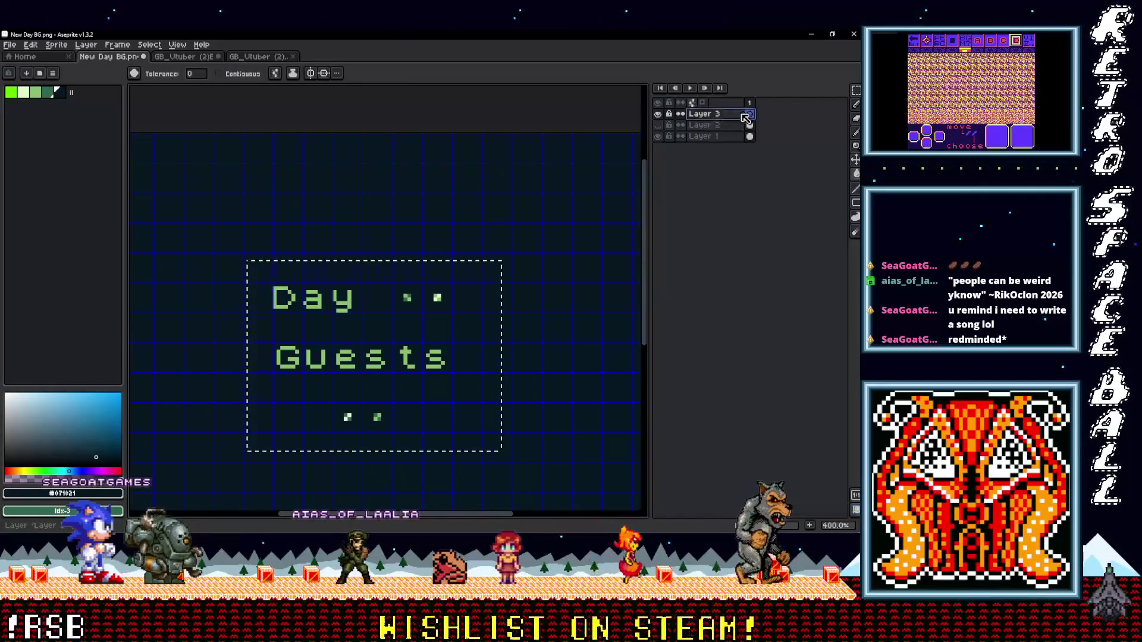
pyautogui.press('v')
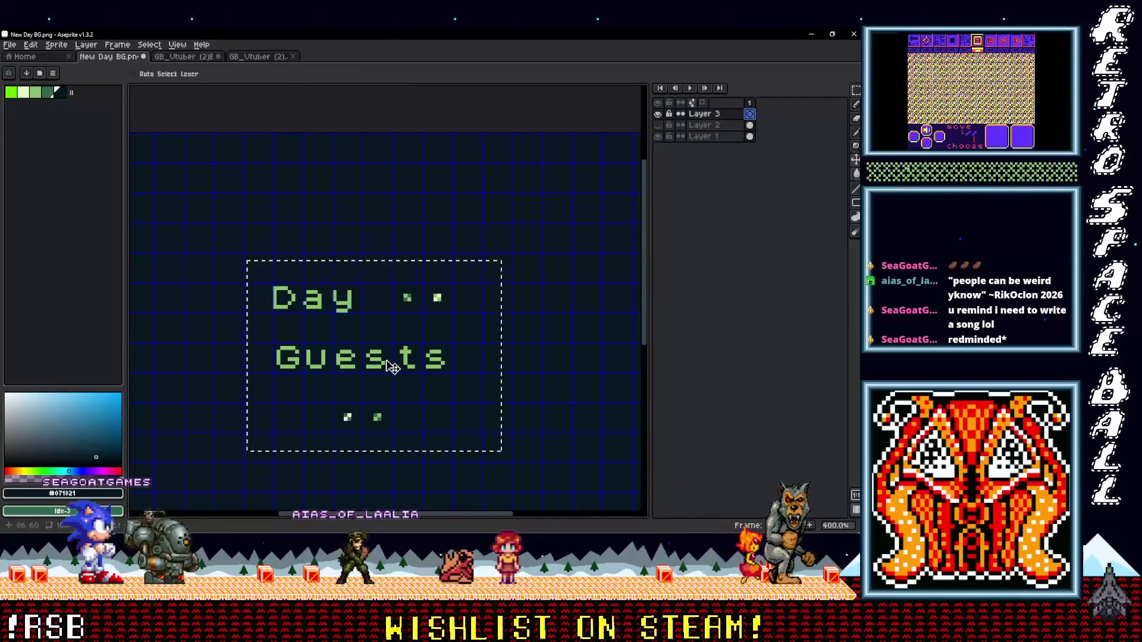
pyautogui.press('t')
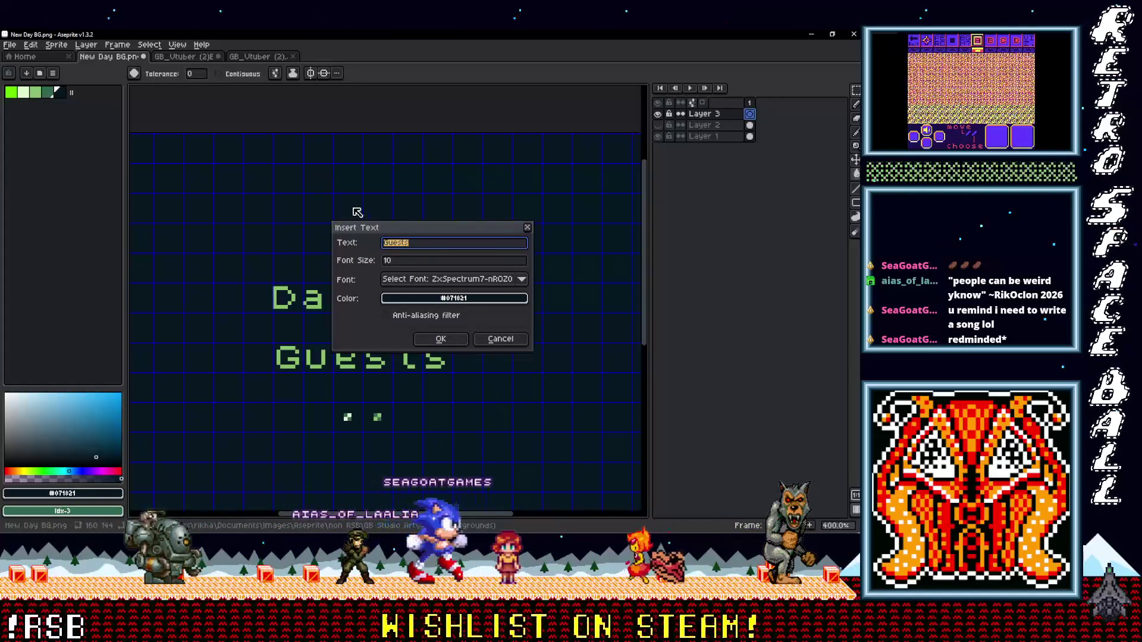
# Step: Pick light green palette colour idx-2 and insert a 'Day' text onto the canvas
pyautogui.click(485, 334)
pyautogui.click(38, 94)
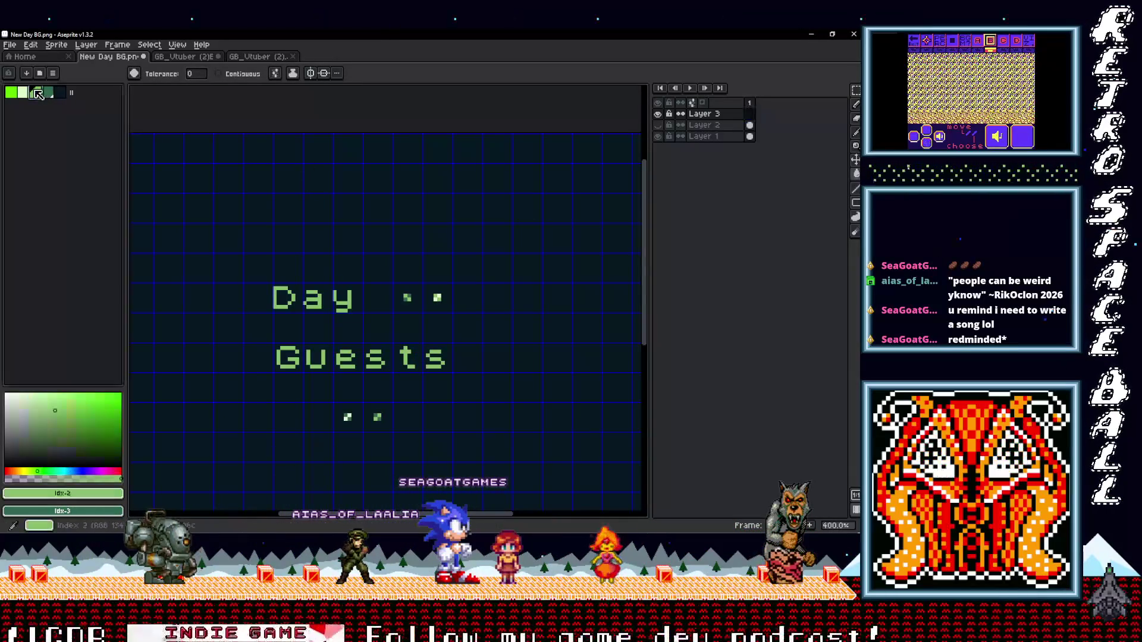
pyautogui.press('t')
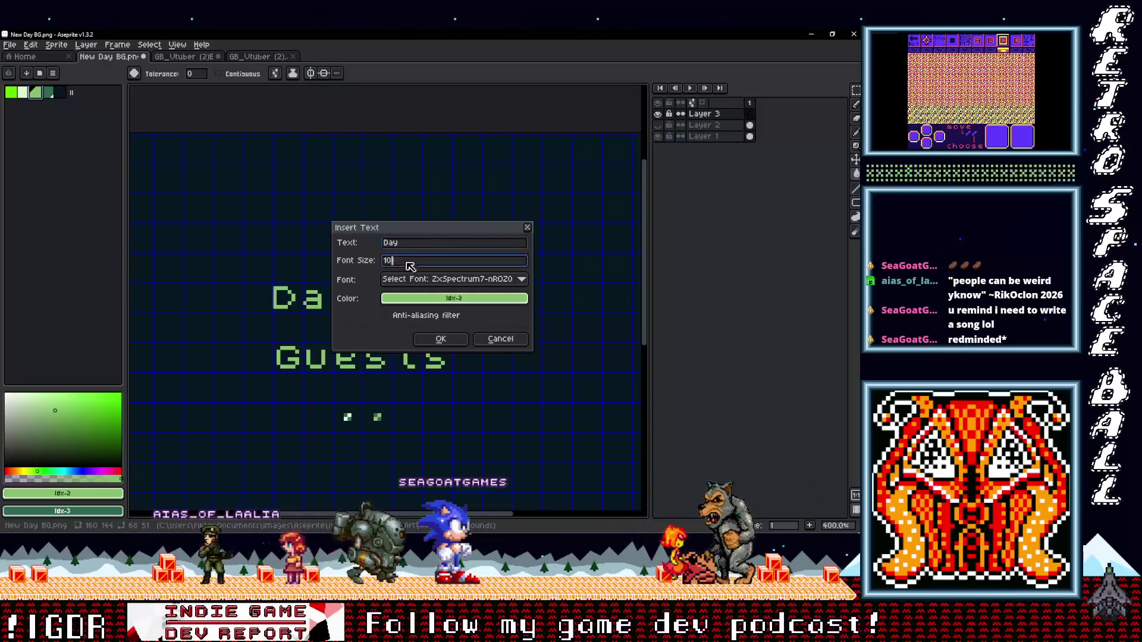
pyautogui.click(439, 337)
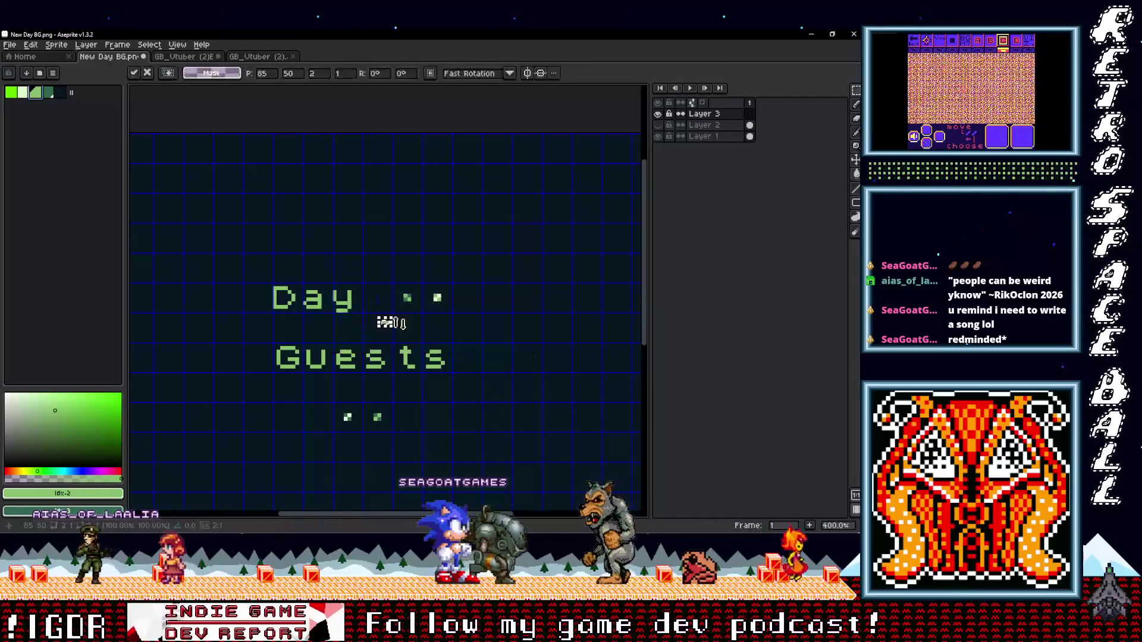
pyautogui.press('Return')
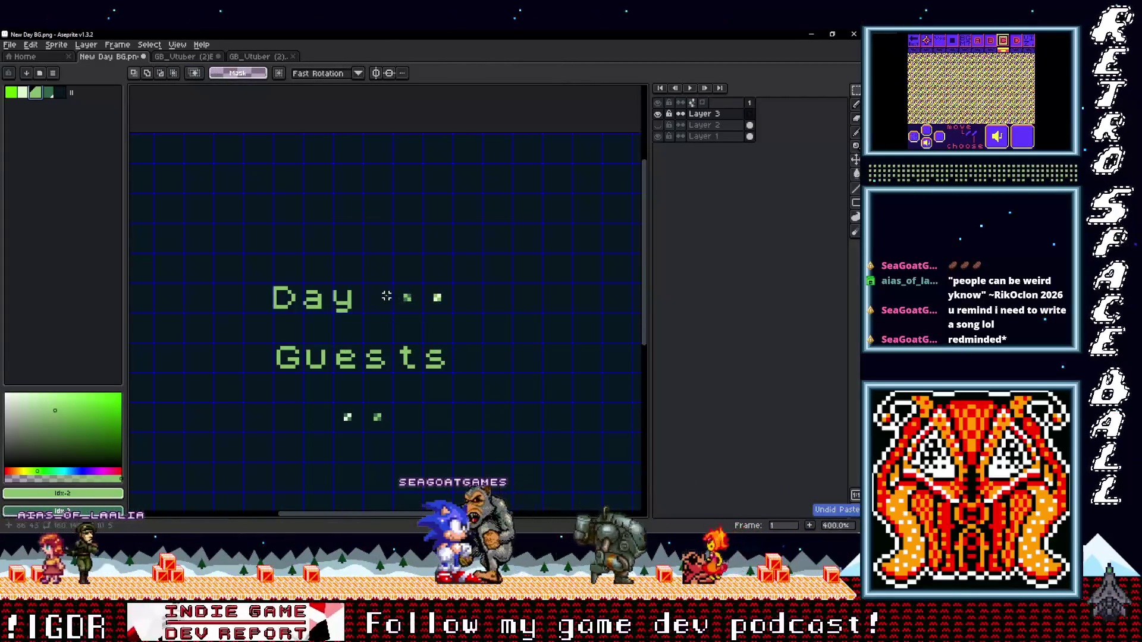
# Step: Insert 'Day' at font size 11 and drop it exactly over the original Day lettering
pyautogui.press('t')
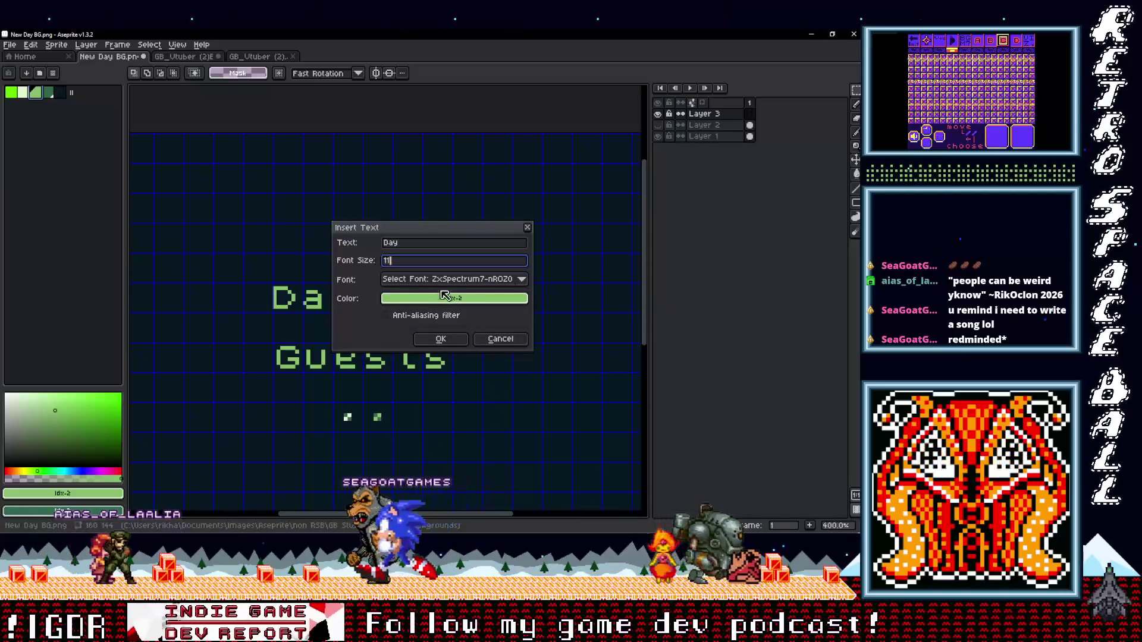
pyautogui.click(441, 339)
pyautogui.moveTo(393, 329)
pyautogui.mouseDown()
pyautogui.moveTo(361, 273)
pyautogui.moveTo(340, 262)
pyautogui.moveTo(418, 282)
pyautogui.mouseUp()
pyautogui.scroll(2, 417, 282)
pyautogui.moveTo(404, 239); pyautogui.dragTo(405, 285)
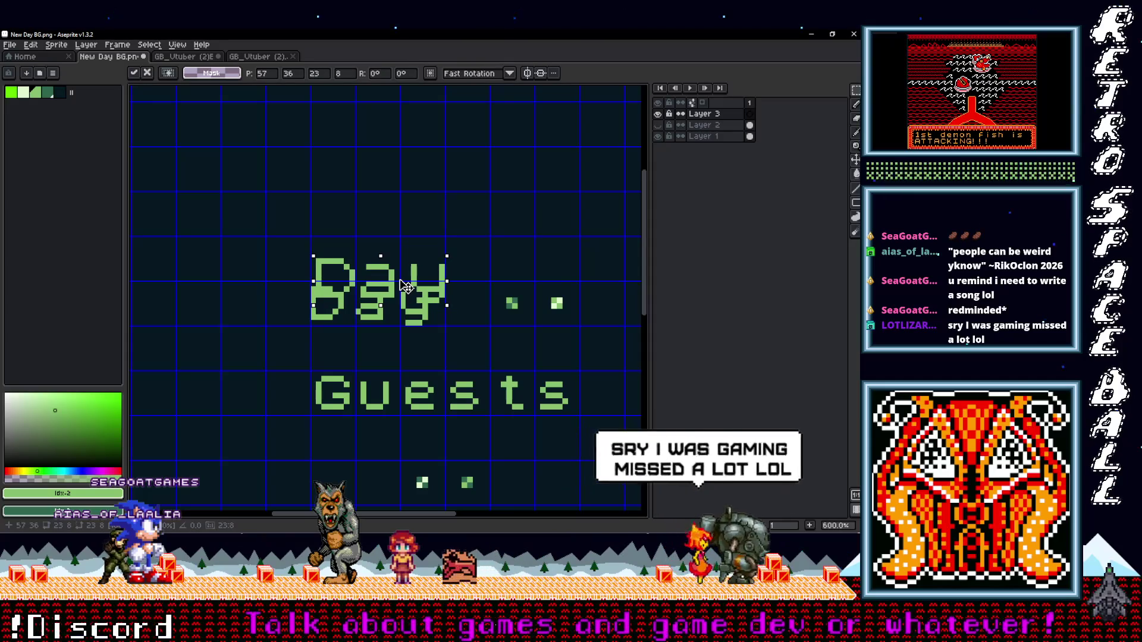
pyautogui.moveTo(405, 286); pyautogui.dragTo(408, 288)
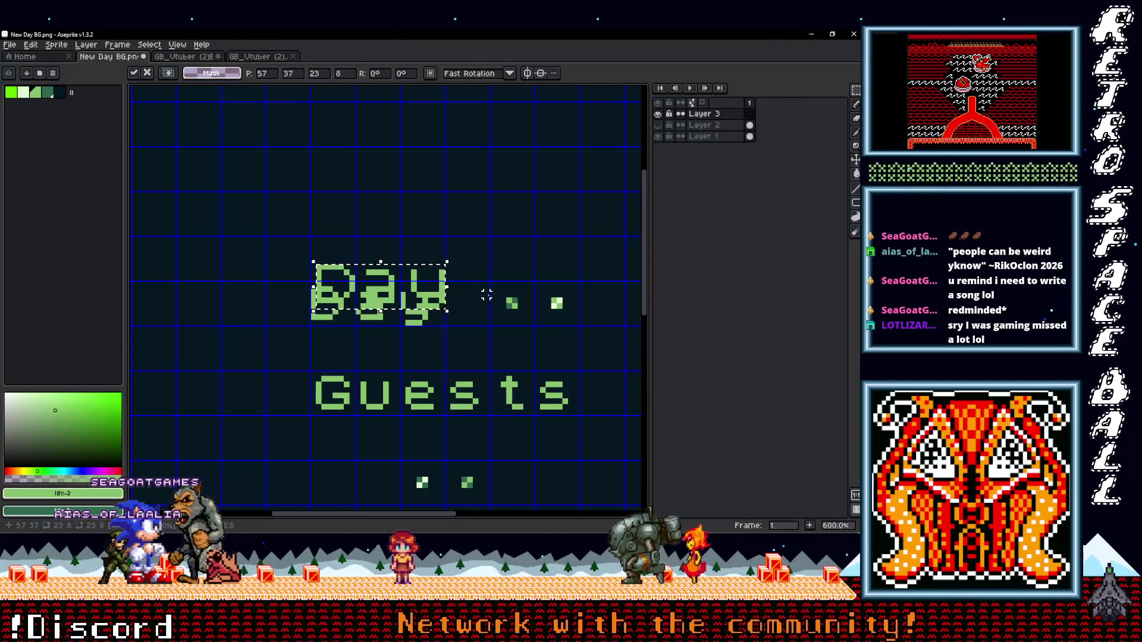
pyautogui.click(465, 288)
pyautogui.moveTo(498, 282); pyautogui.dragTo(418, 276)
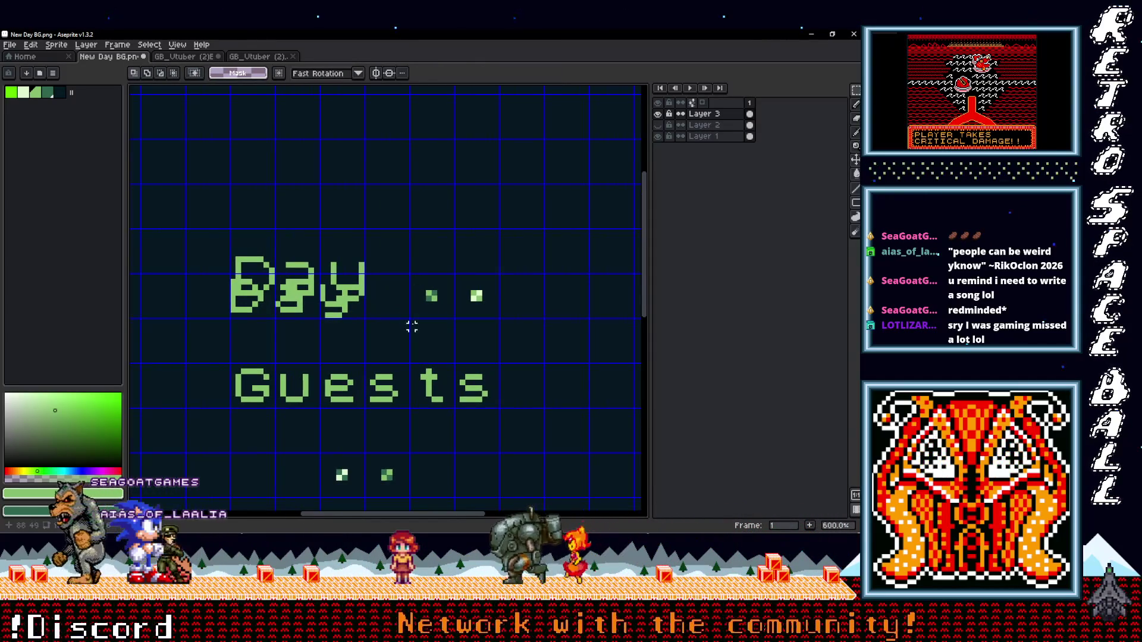
pyautogui.moveTo(412, 326); pyautogui.dragTo(381, 330)
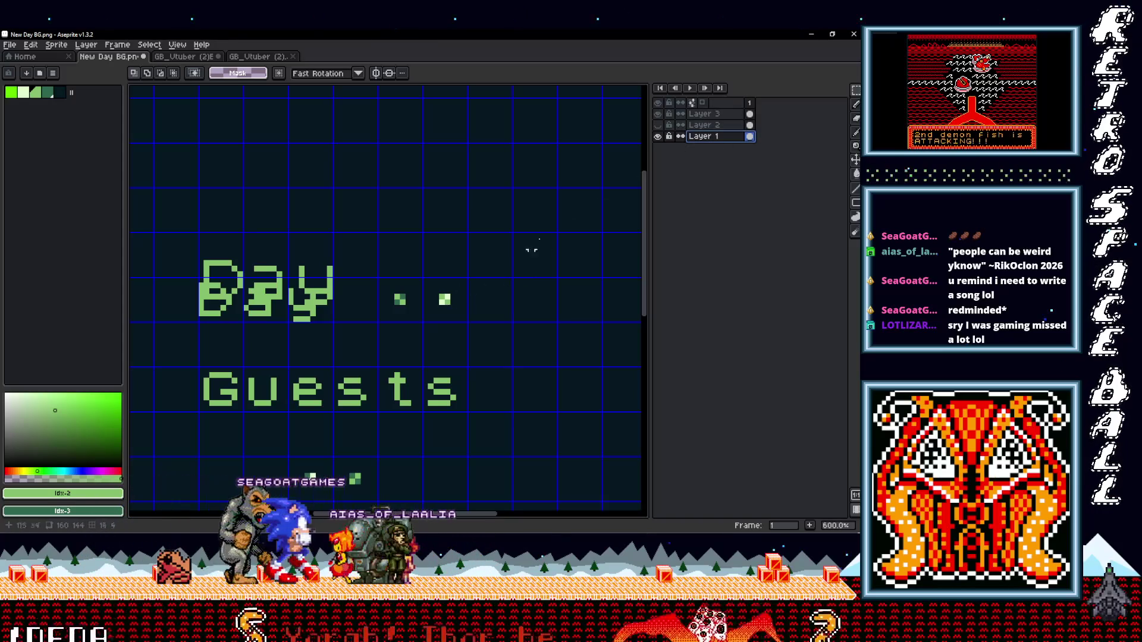
# Step: Isolate Layer 2 via its eye icons and marquee-select the two dots beside 'Day'
pyautogui.click(659, 126)
pyautogui.click(704, 125)
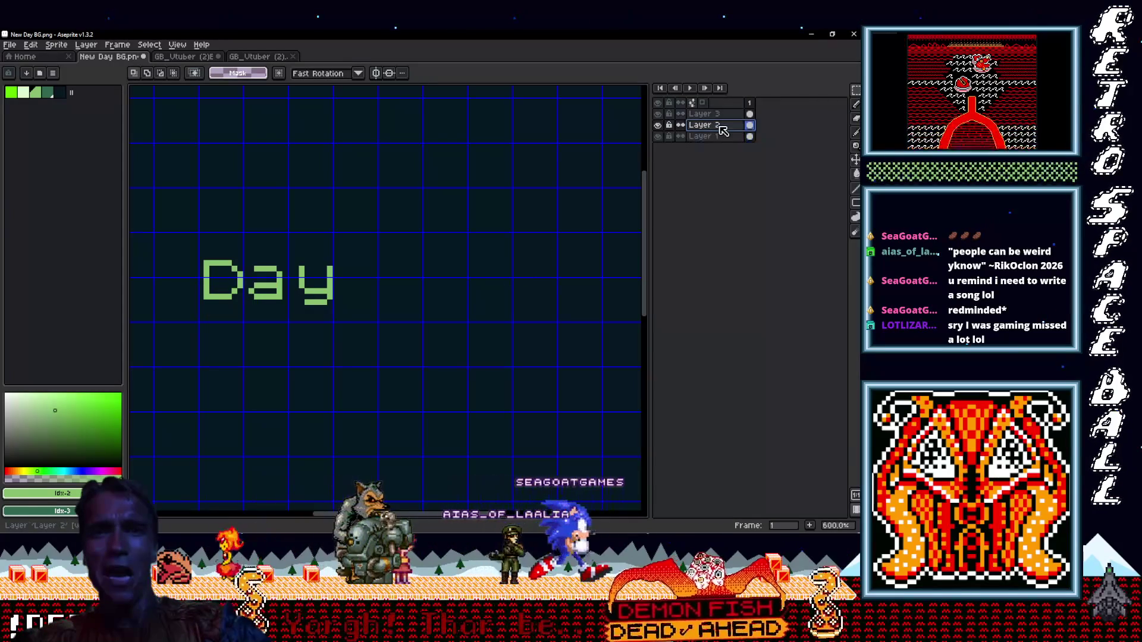
pyautogui.click(658, 125)
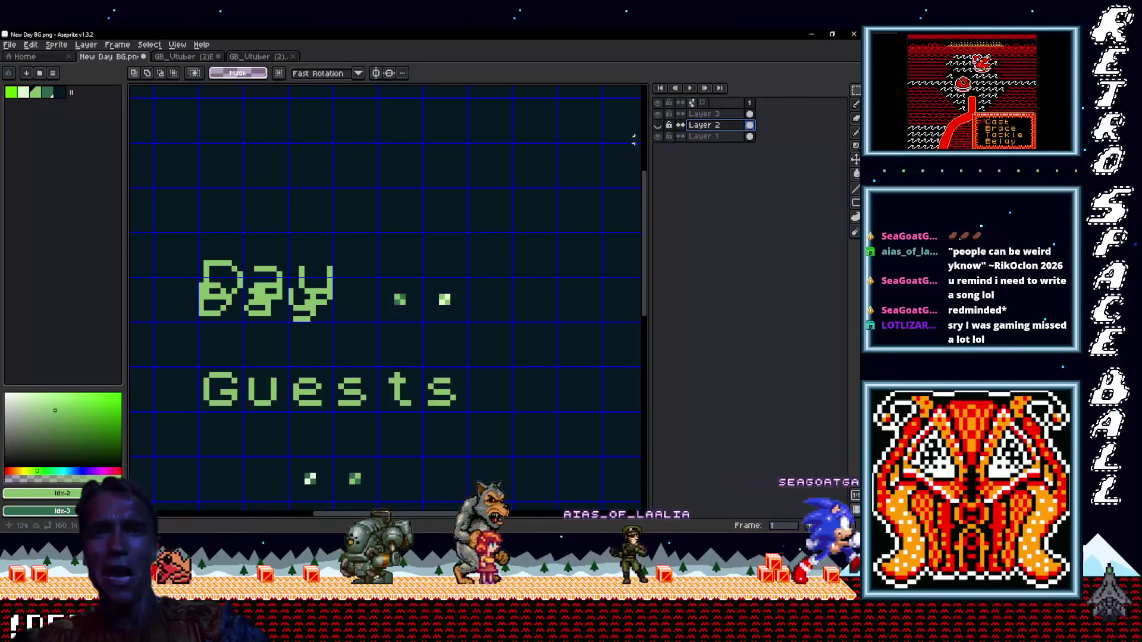
pyautogui.moveTo(464, 319); pyautogui.dragTo(386, 230)
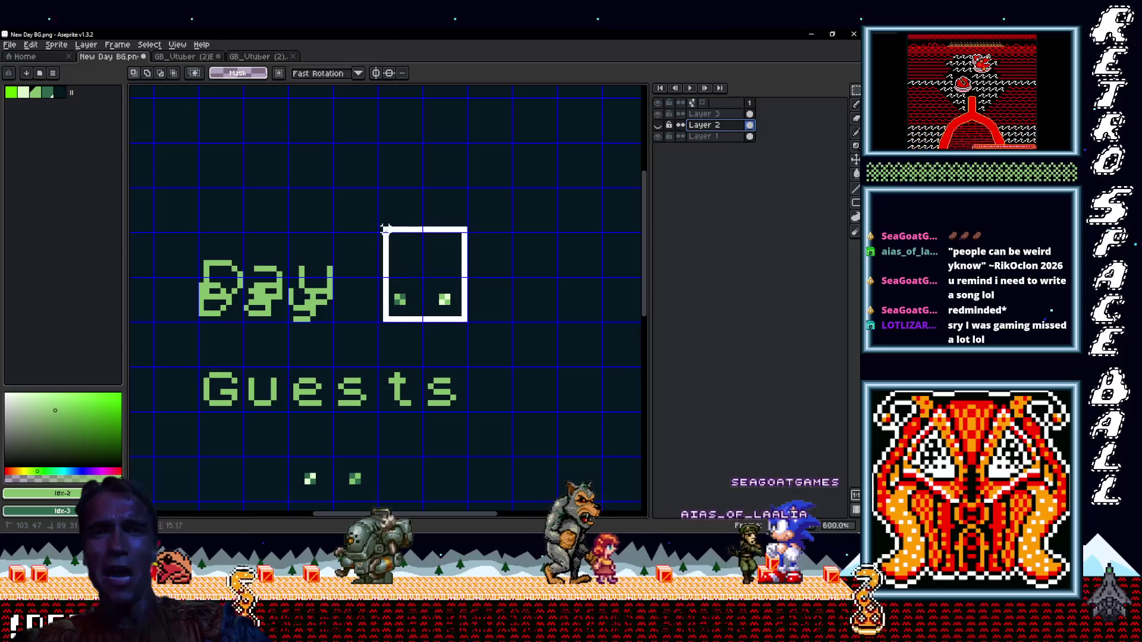
pyautogui.click(659, 126)
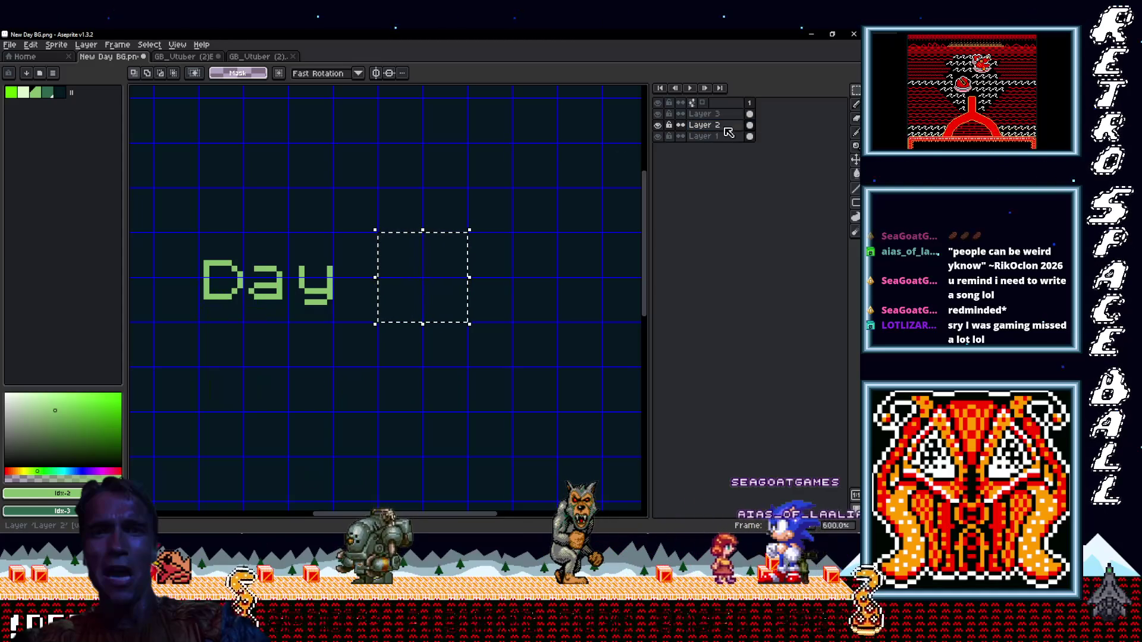
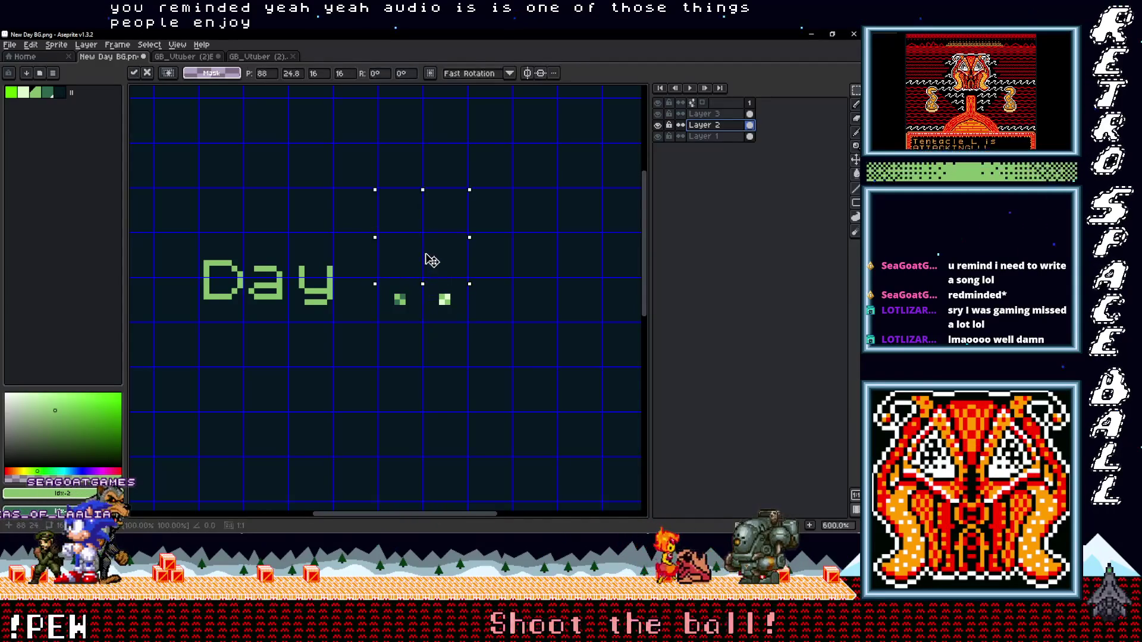
# Step: On Layer 1, copy the two dots up beside 'Day' and move one into the top-left spot
pyautogui.press('Down')
pyautogui.moveTo(438, 305); pyautogui.dragTo(438, 275)
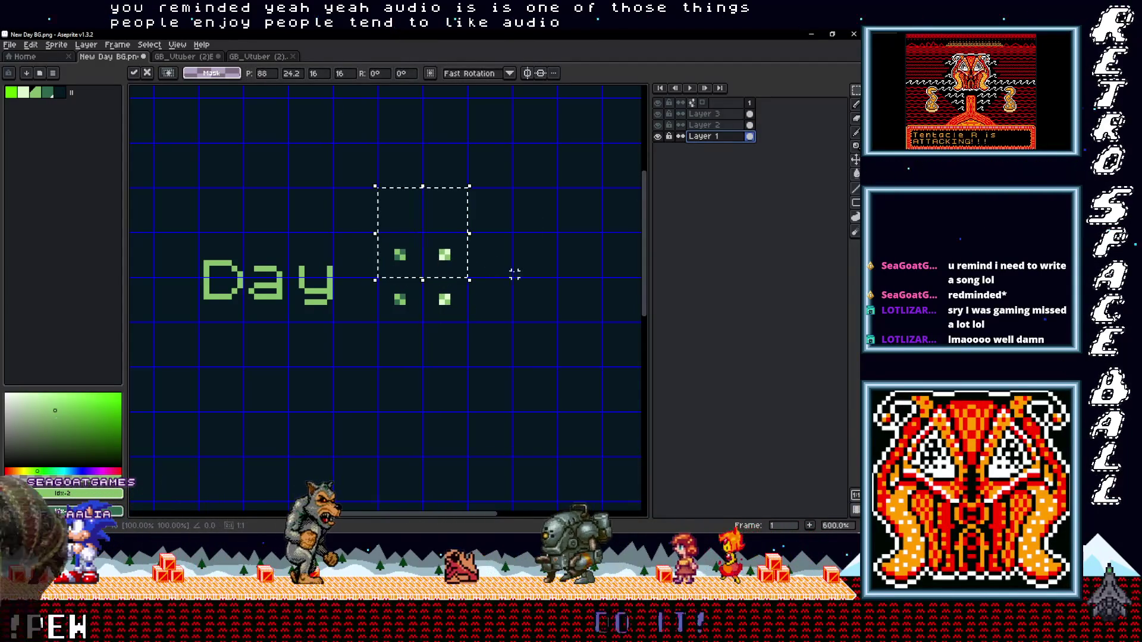
pyautogui.scroll(4, 438, 273)
pyautogui.moveTo(470, 238); pyautogui.dragTo(470, 253)
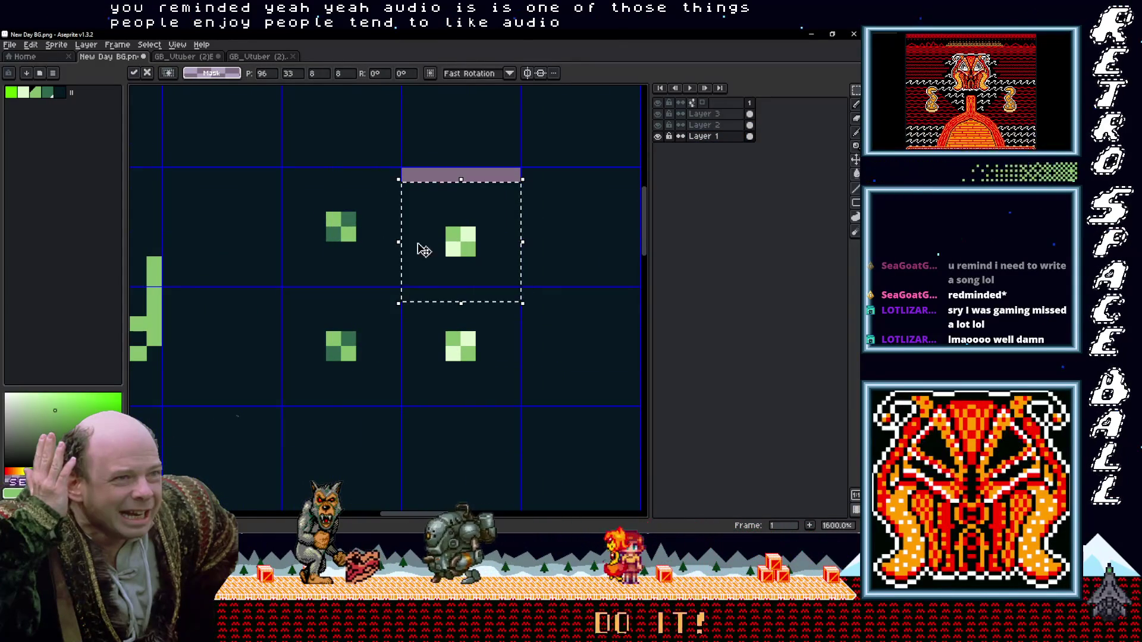
pyautogui.moveTo(364, 249); pyautogui.dragTo(358, 237)
pyautogui.click(453, 243)
# Step: Paint over the lavender bar with the dark background colour
pyautogui.press('i')
pyautogui.click(489, 194)
pyautogui.press('b')
pyautogui.moveTo(519, 175); pyautogui.dragTo(285, 175)
# Step: Show Layer 1, then bring up Layer 3's layer options
pyautogui.scroll(-4, 441, 292)
pyautogui.scroll(-1, 552, 187)
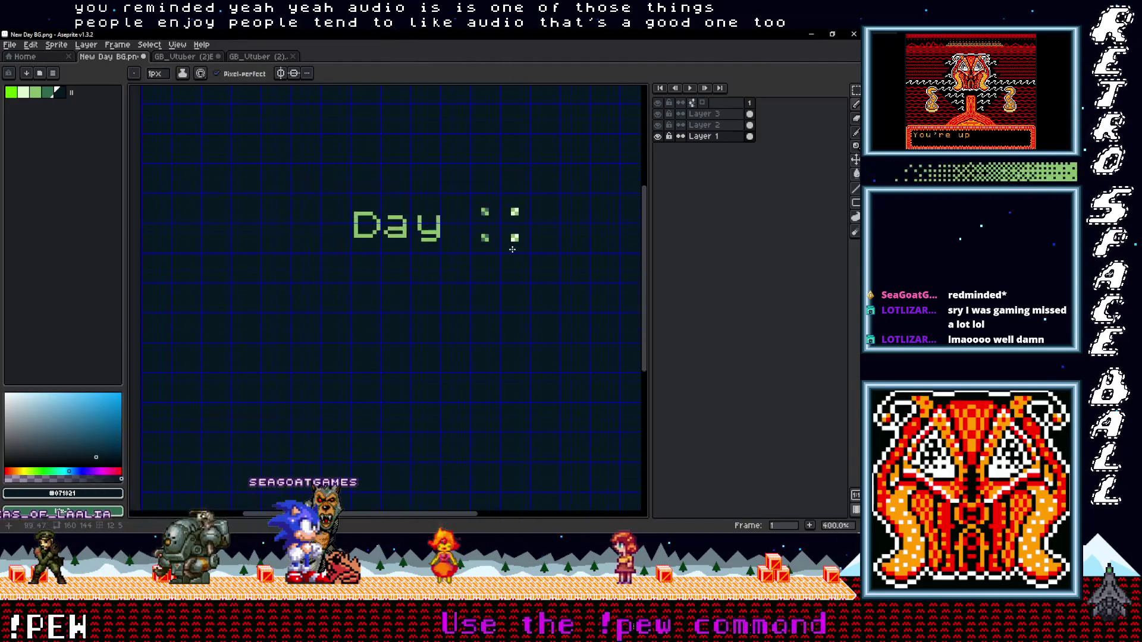
pyautogui.click(658, 136)
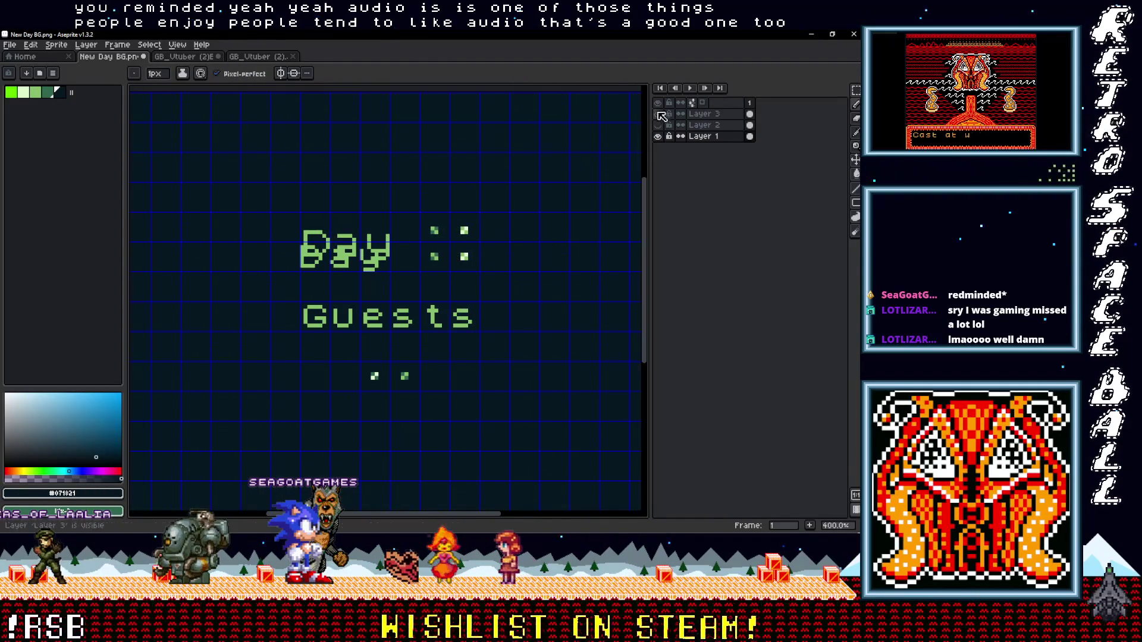
pyautogui.click(714, 114)
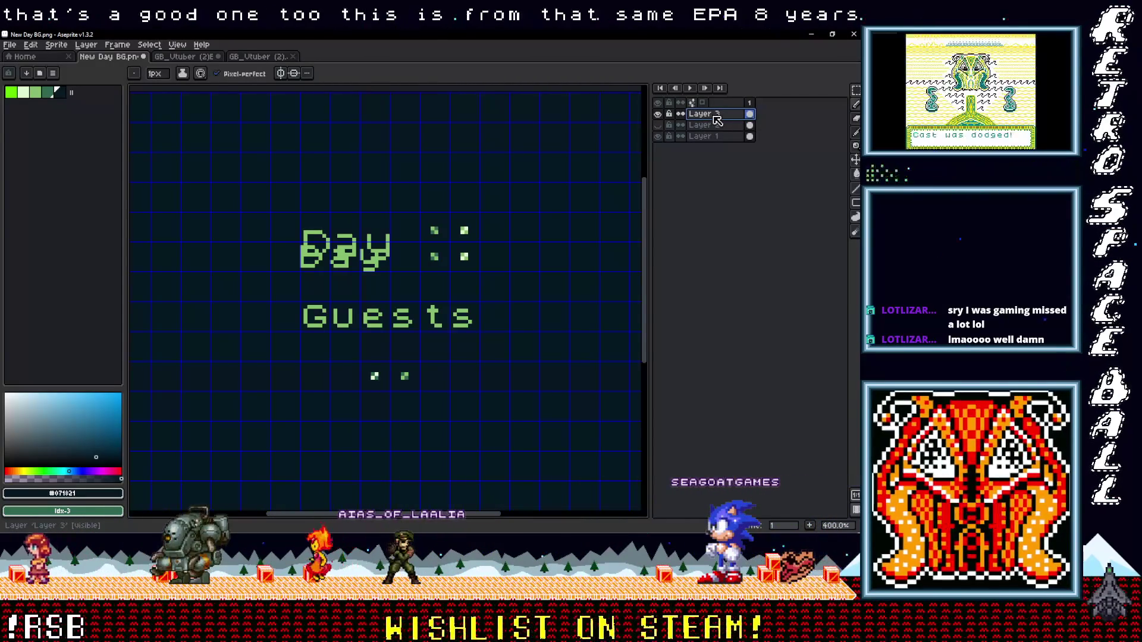
pyautogui.rightClick(714, 118)
# Step: Add a new Layer 4 above the existing layers
pyautogui.moveTo(725, 138)
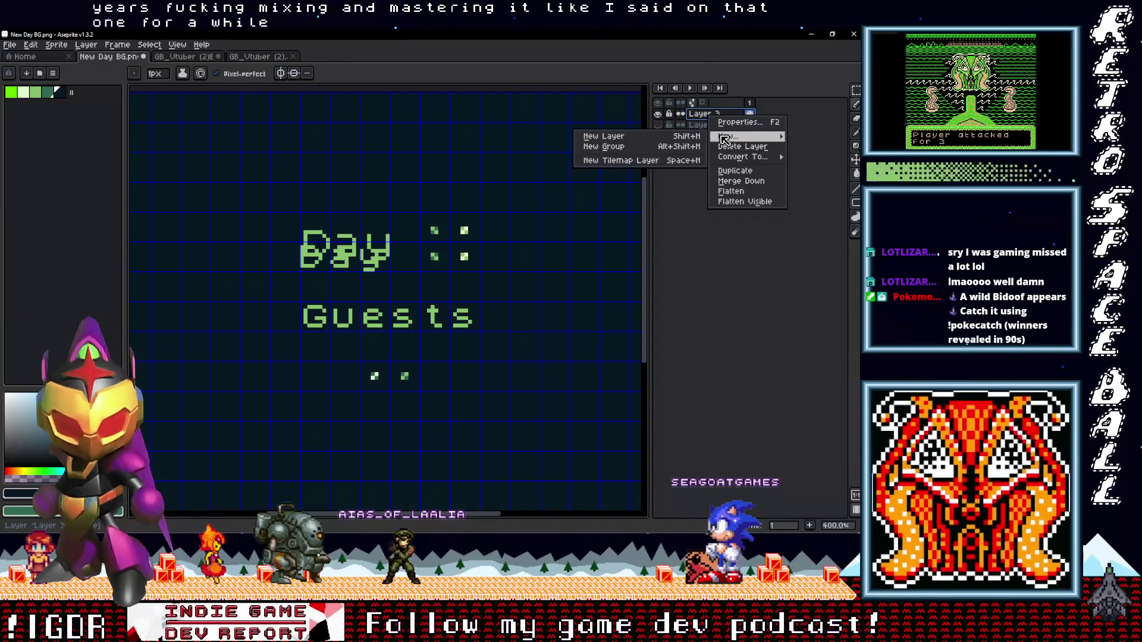
pyautogui.click(603, 137)
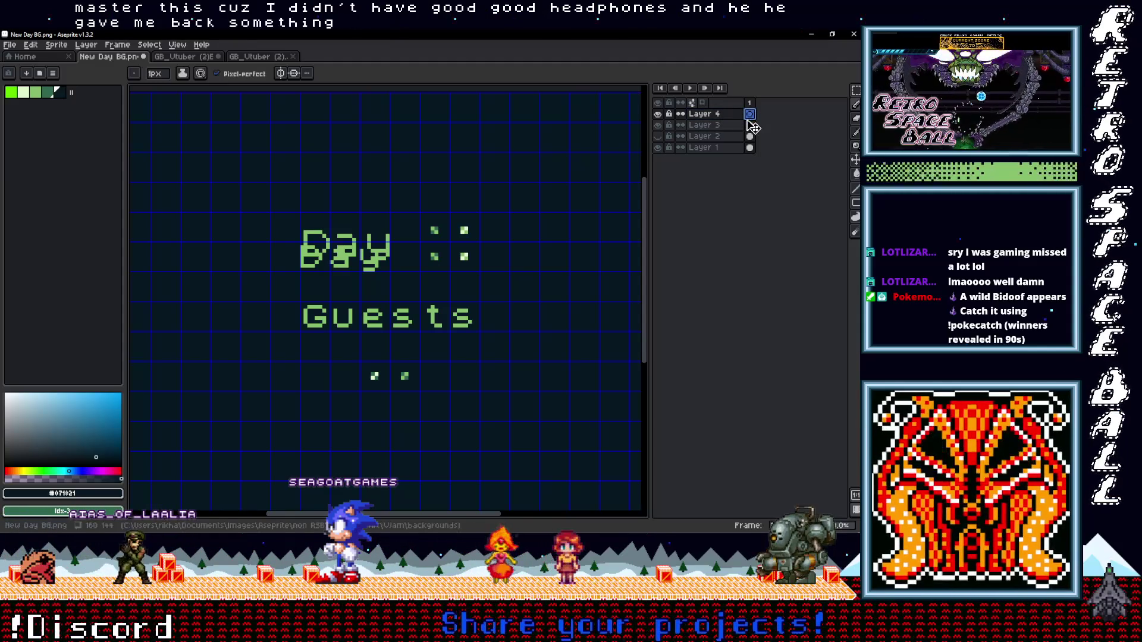
pyautogui.doubleClick(752, 117)
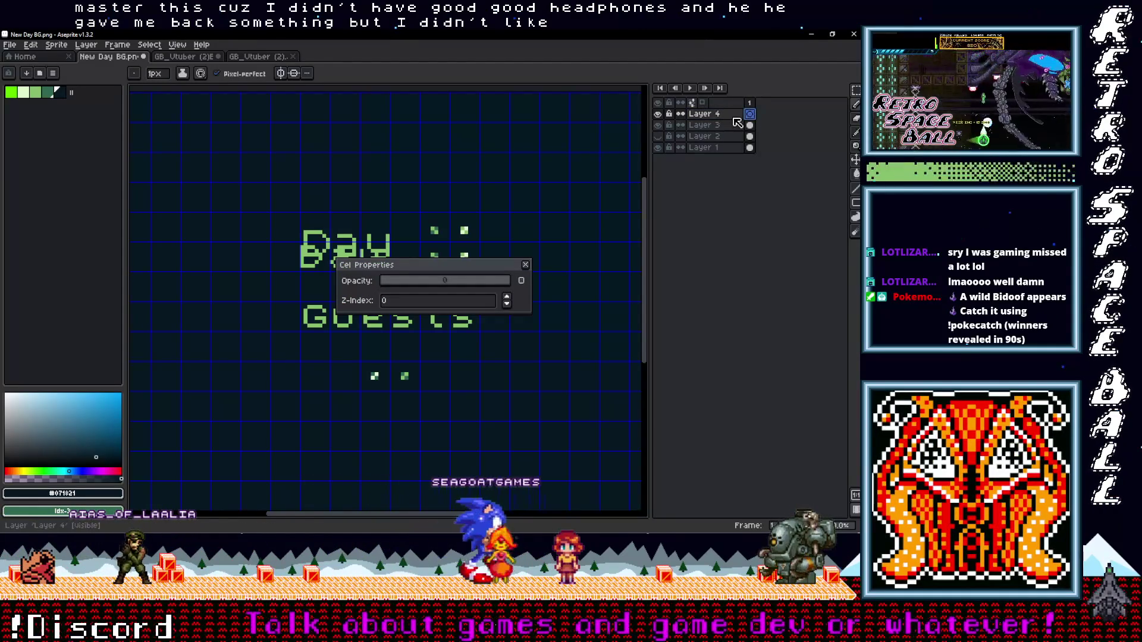
pyautogui.press('Escape')
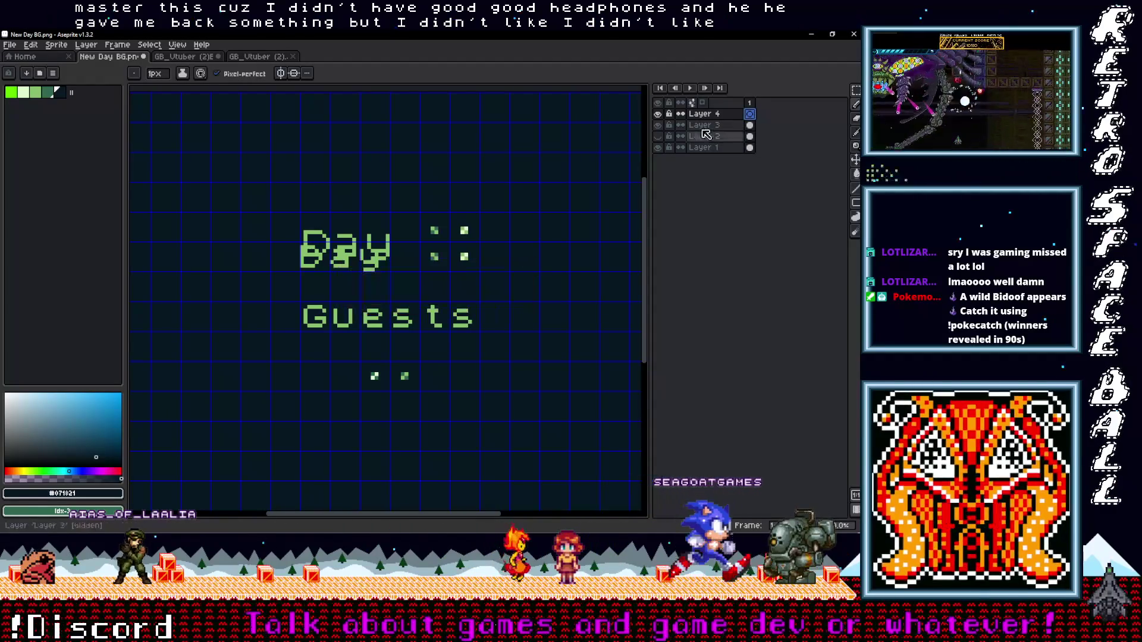
# Step: Keep Layer 4's default name and set up inserting 'Guests' text in ZxSpectrum7 at size 11
pyautogui.doubleClick(737, 117)
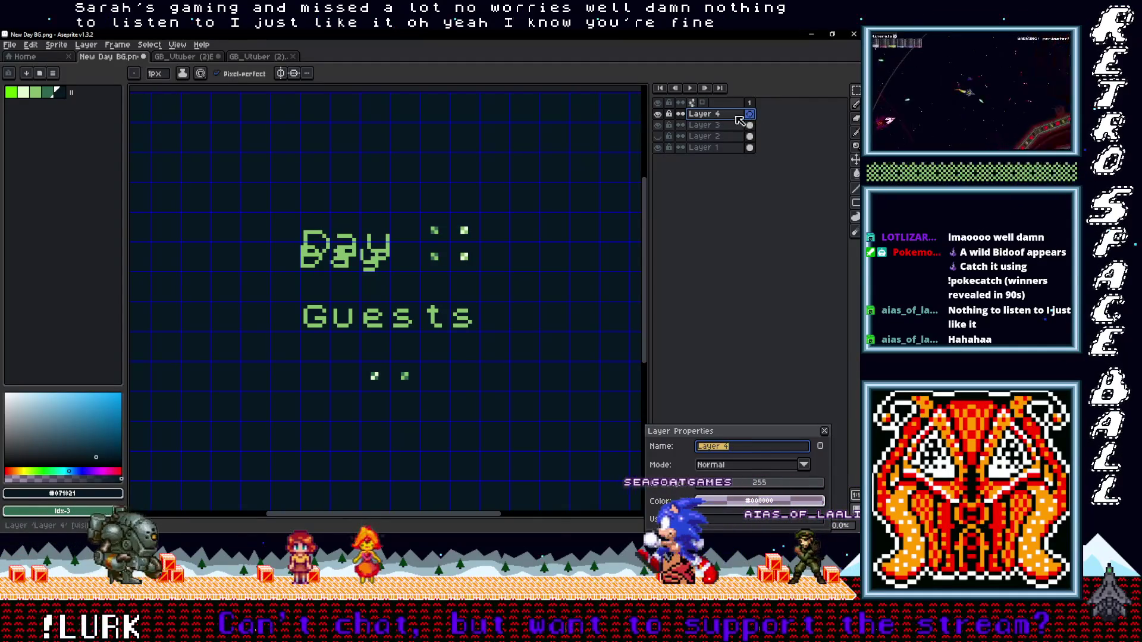
pyautogui.click(722, 114)
pyautogui.press('t')
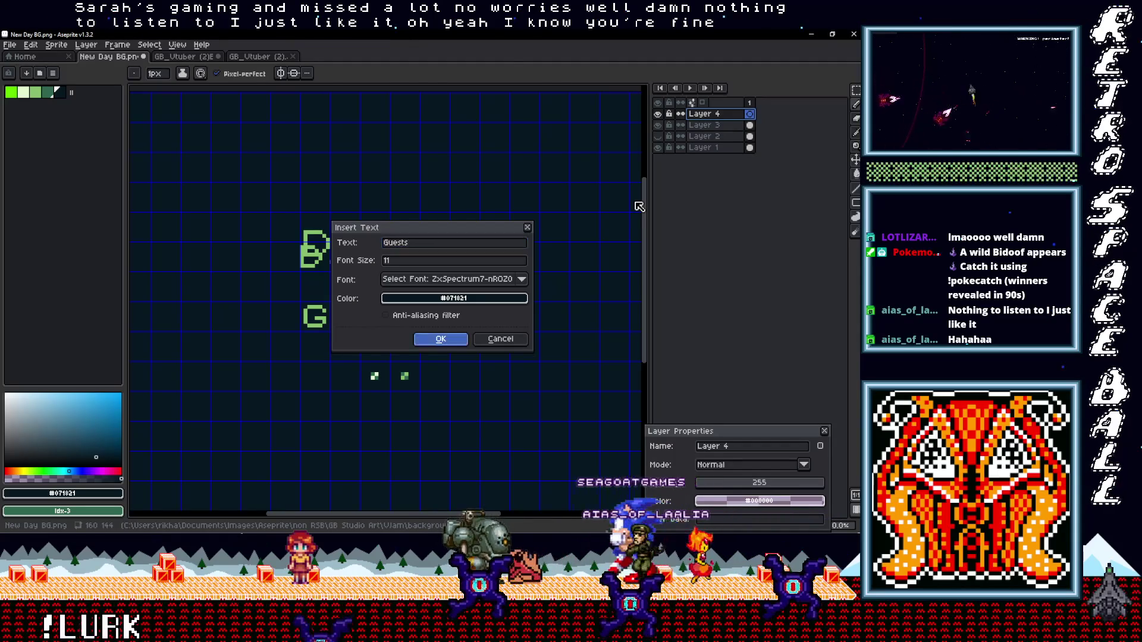
# Step: Insert 'Guests' on Layer 4 in the green palette colour
pyautogui.press('Return')
pyautogui.press('Return')
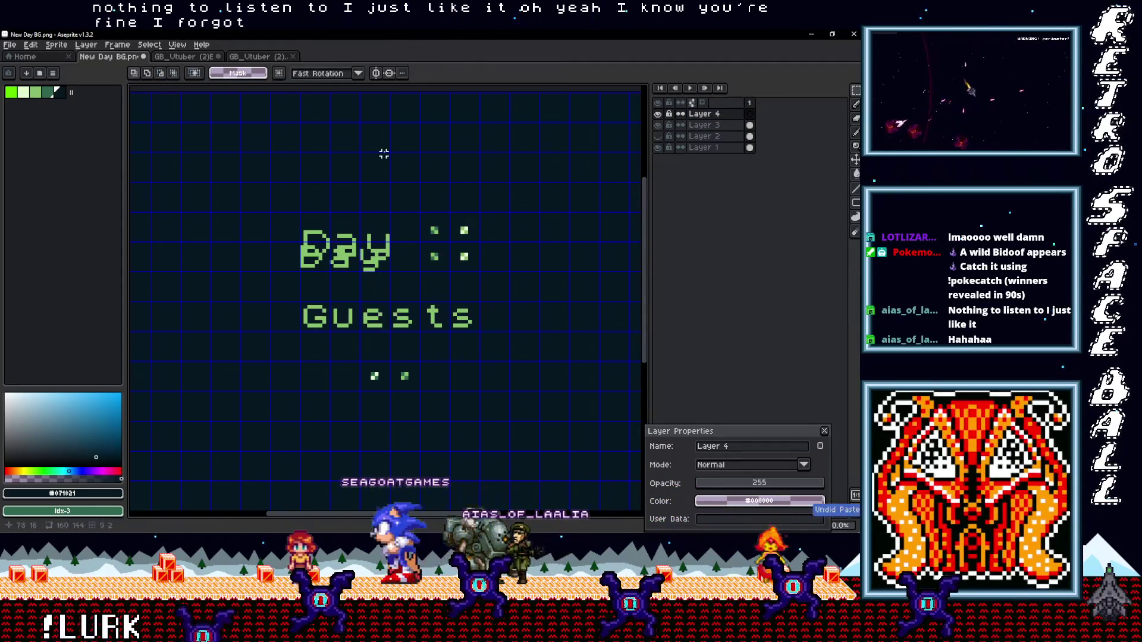
pyautogui.hotkey('ctrl', 't')
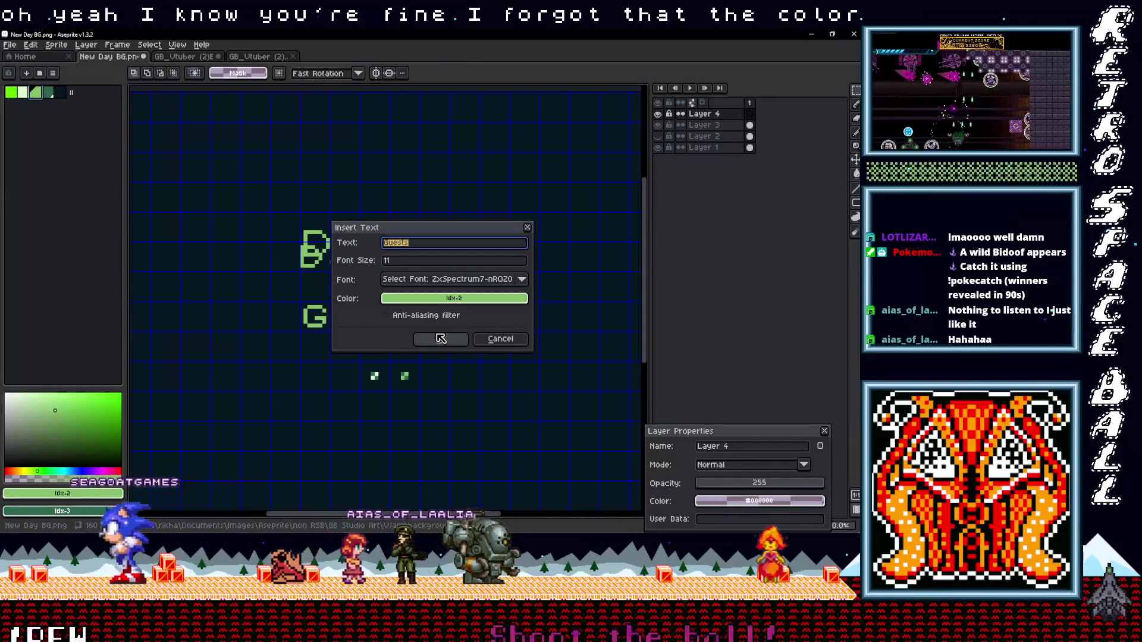
pyautogui.click(440, 339)
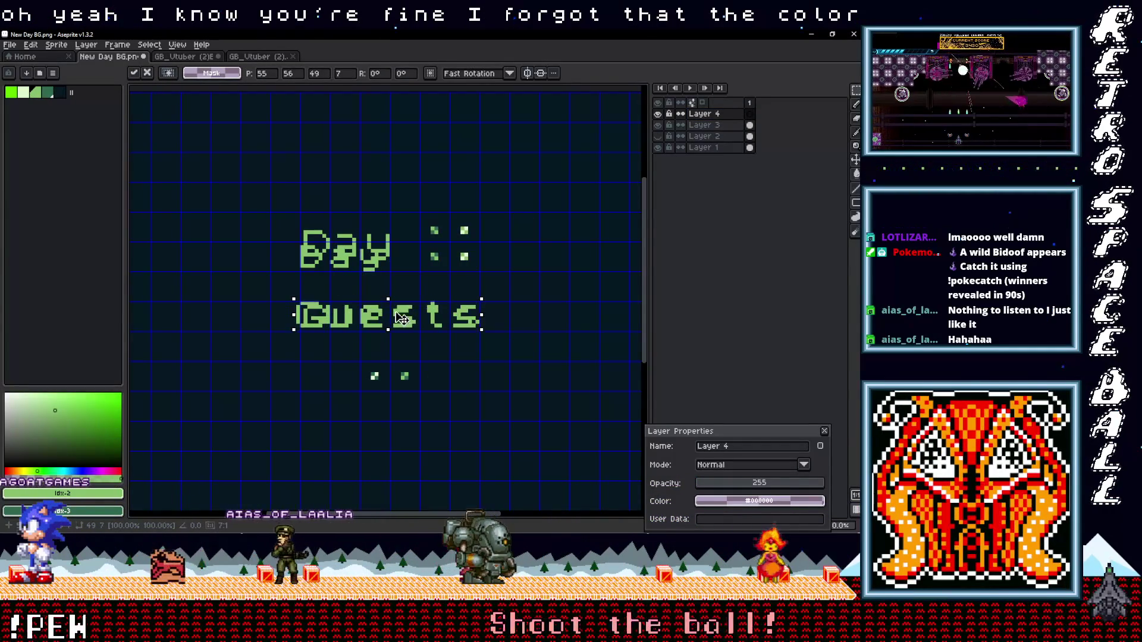
# Step: Drag the floating green 'Guests' so it overlaps the original 'Guests' text
pyautogui.moveTo(402, 321); pyautogui.dragTo(401, 314)
pyautogui.scroll(3, 398, 309)
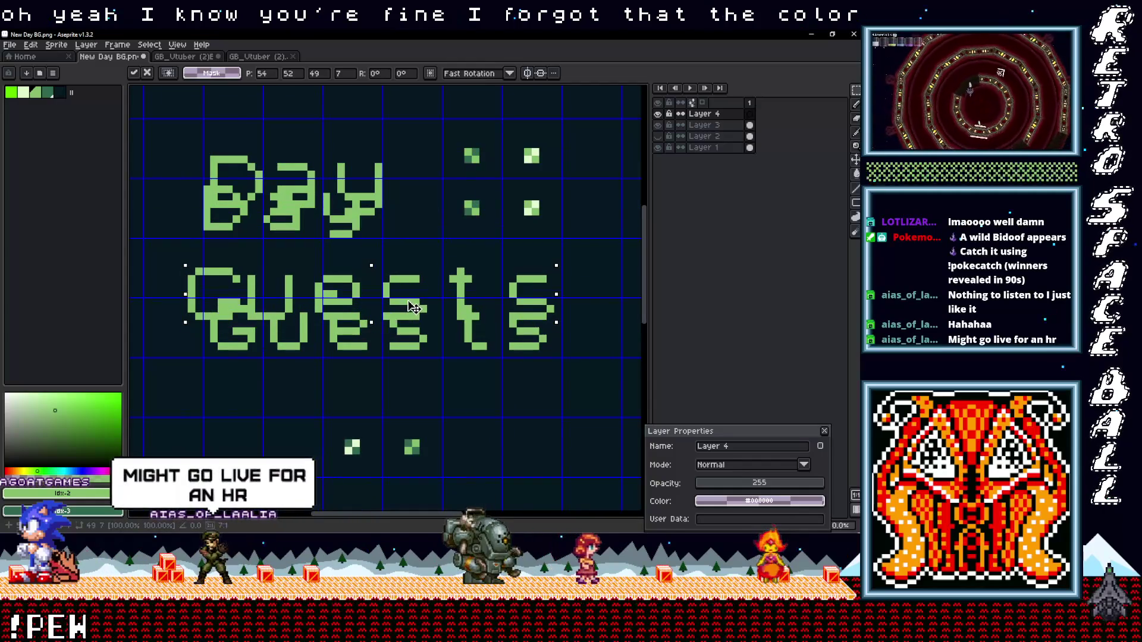
pyautogui.moveTo(414, 308); pyautogui.dragTo(379, 308)
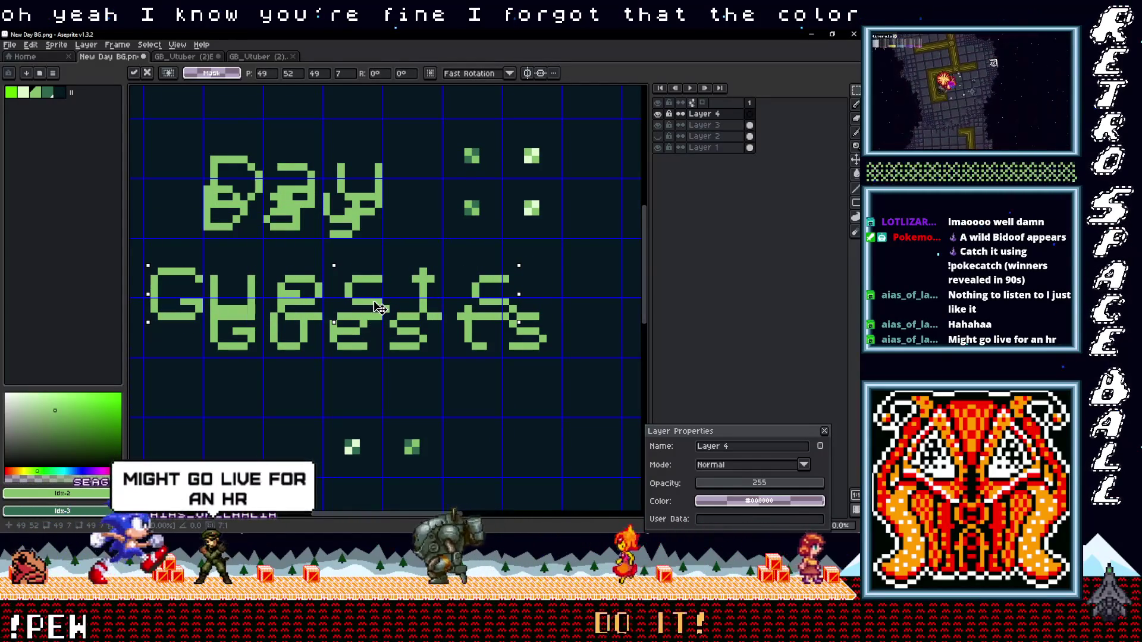
pyautogui.moveTo(380, 308); pyautogui.dragTo(435, 307)
pyautogui.scroll(-3, 450, 321)
pyautogui.scroll(2, 481, 320)
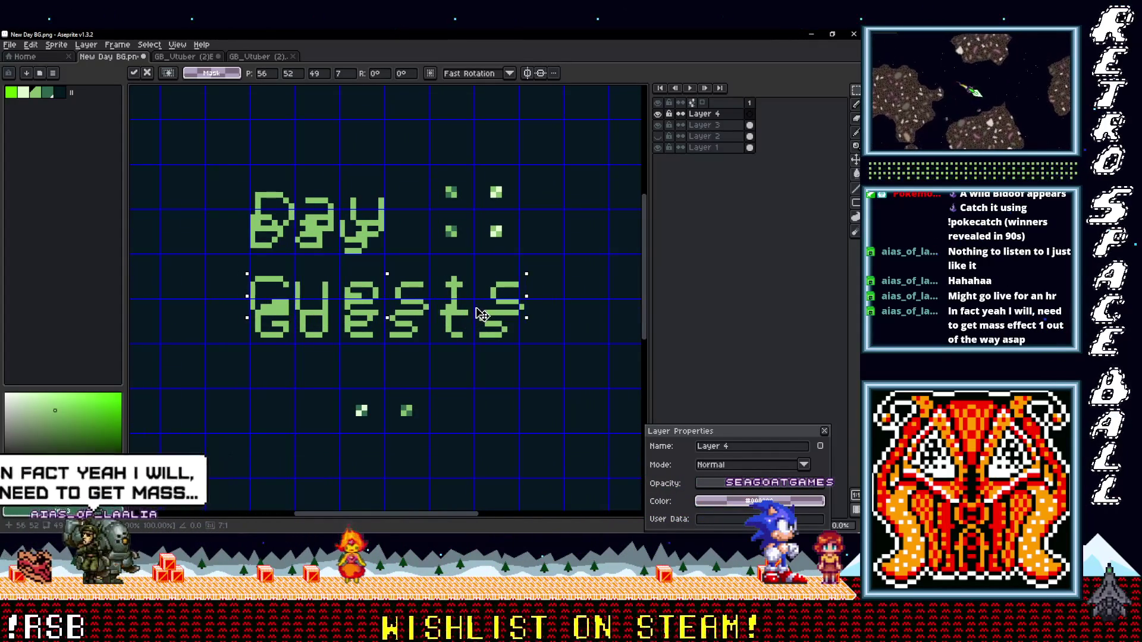
# Step: Hide Layer 3, compare the other layers' visibility, and make Layer 1 active
pyautogui.click(658, 125)
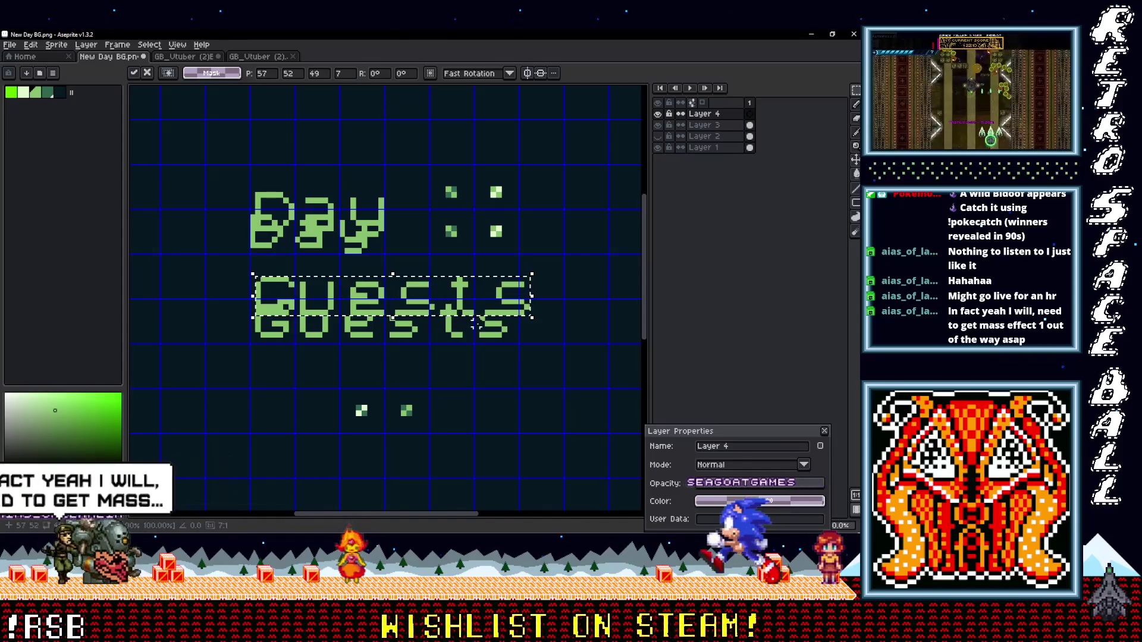
pyautogui.click(660, 138)
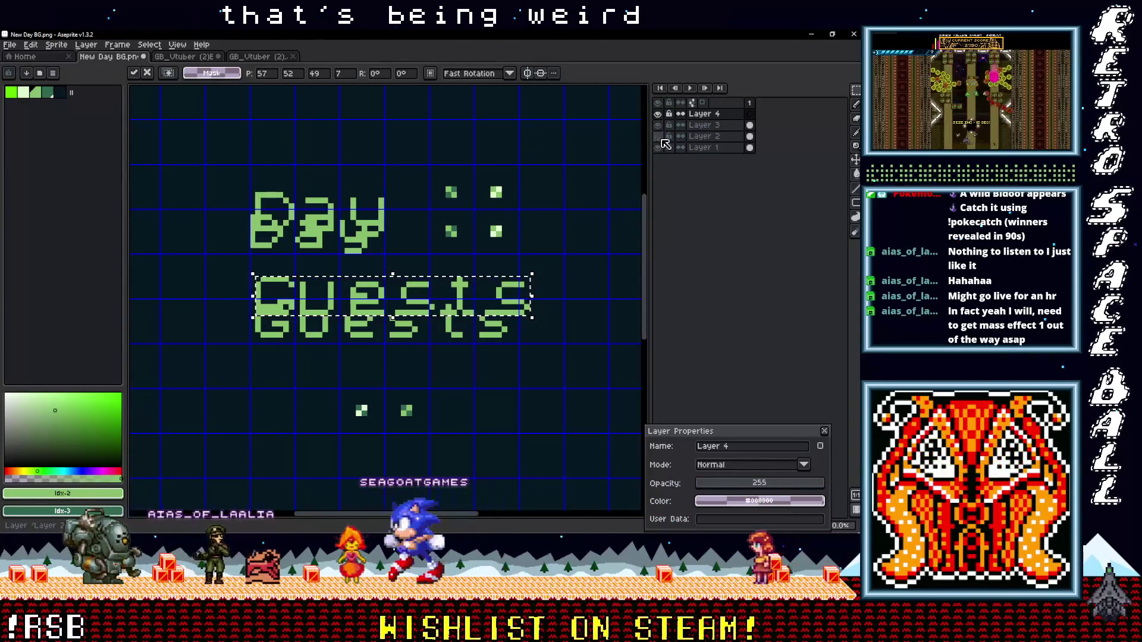
pyautogui.click(661, 128)
pyautogui.click(661, 128)
pyautogui.click(661, 141)
pyautogui.click(661, 141)
pyautogui.click(665, 147)
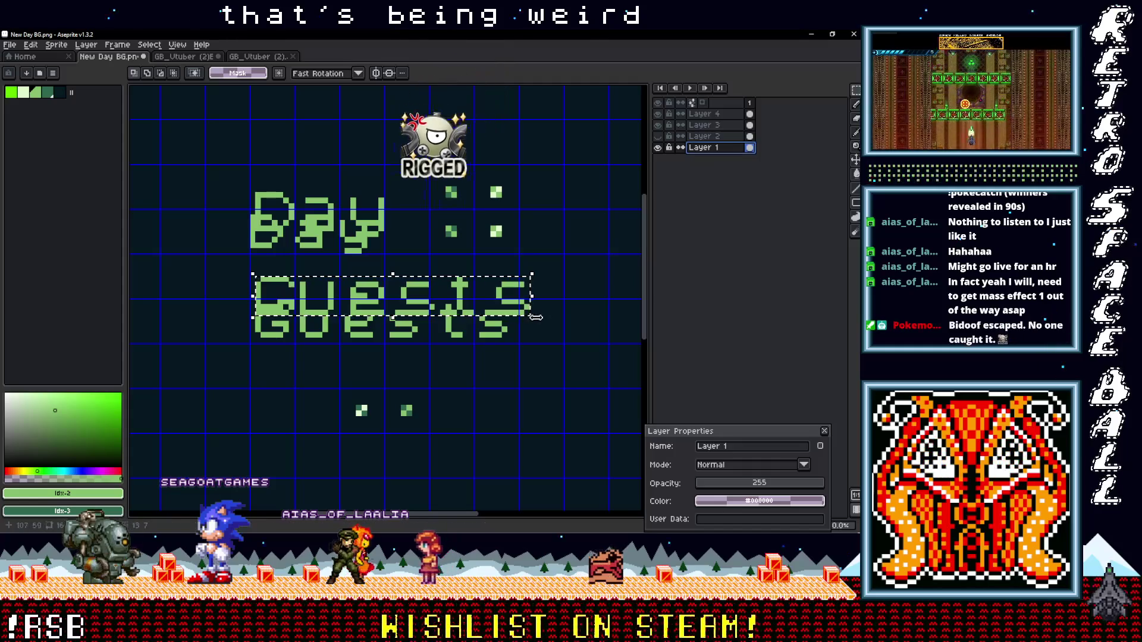
# Step: Copy the two lower dots one tile higher, nudged up a pixel, forming a two-by-two group
pyautogui.moveTo(382, 387)
pyautogui.mouseDown()
pyautogui.moveTo(432, 435)
pyautogui.moveTo(345, 428)
pyautogui.mouseUp()
pyautogui.moveTo(420, 348)
pyautogui.mouseDown()
pyautogui.moveTo(404, 375)
pyautogui.moveTo(376, 379)
pyautogui.mouseUp()
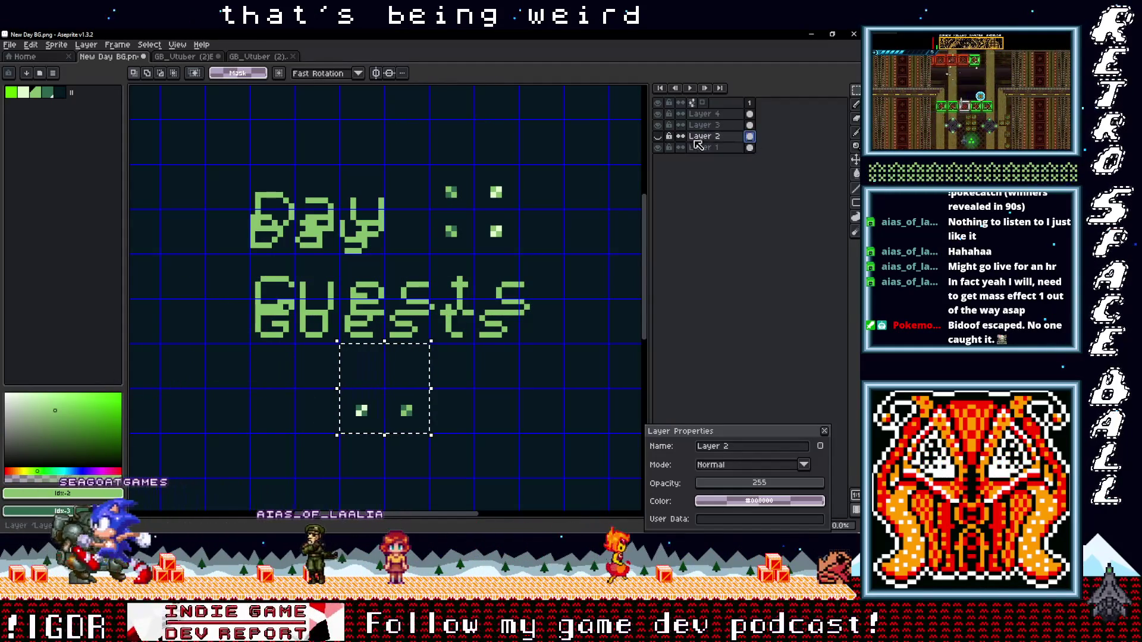
pyautogui.click(658, 137)
pyautogui.hotkey('ctrl', 'z')
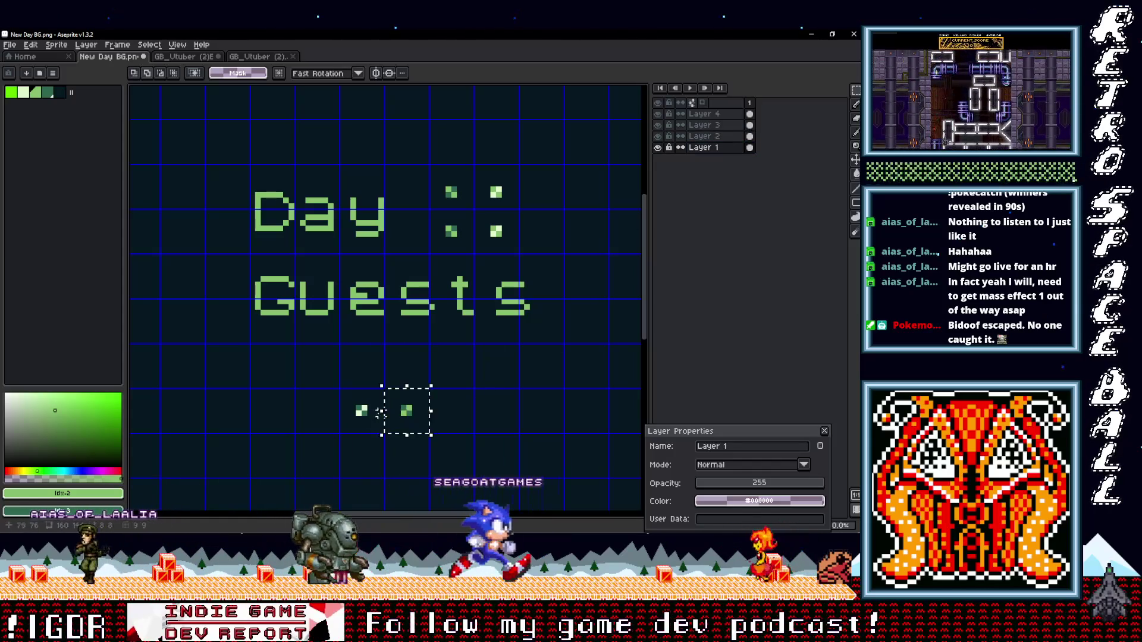
pyautogui.moveTo(418, 420); pyautogui.dragTo(418, 415)
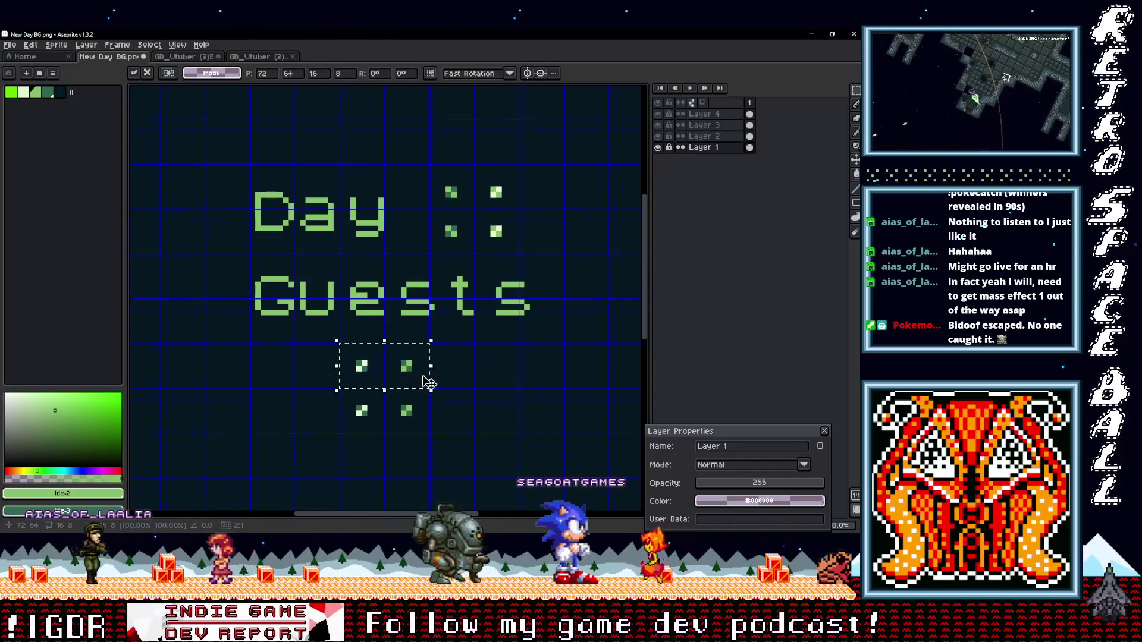
pyautogui.scroll(3, 427, 382)
pyautogui.press('Up')
pyautogui.press('Return')
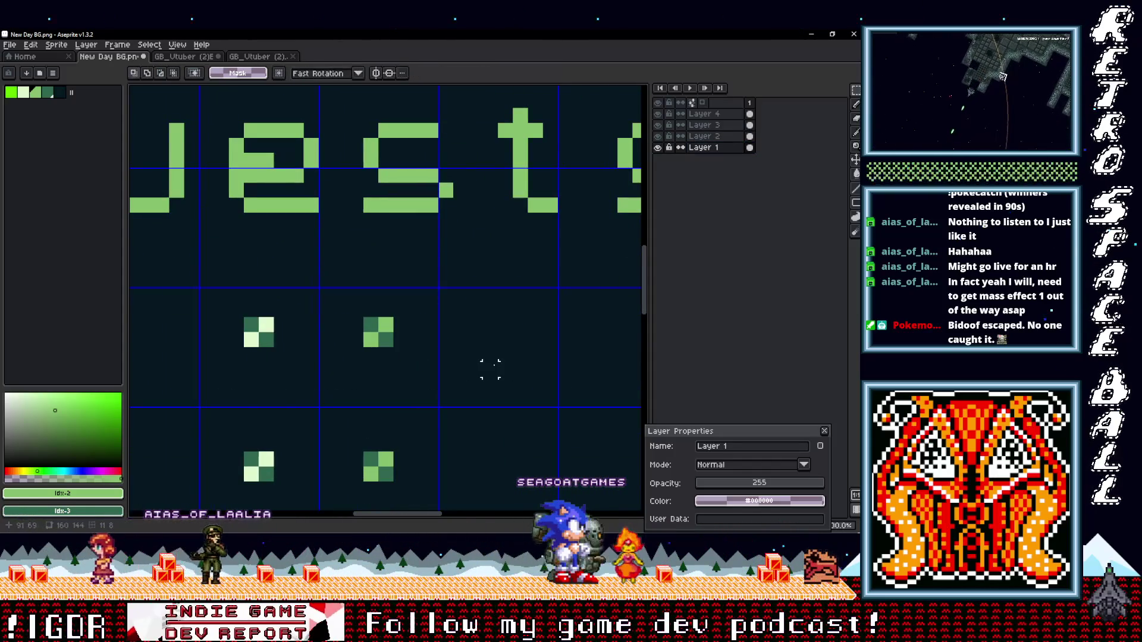
pyautogui.scroll(-4, 476, 368)
# Step: Select the last 's' of 'Guests'
pyautogui.moveTo(575, 264); pyautogui.dragTo(594, 240)
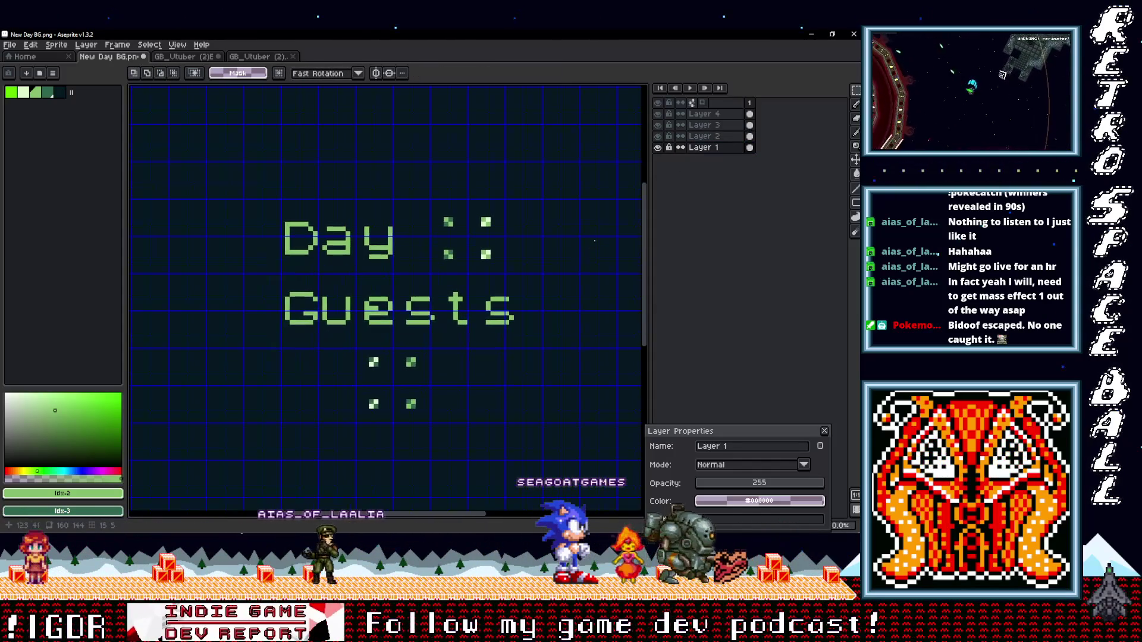
pyautogui.scroll(3, 525, 337)
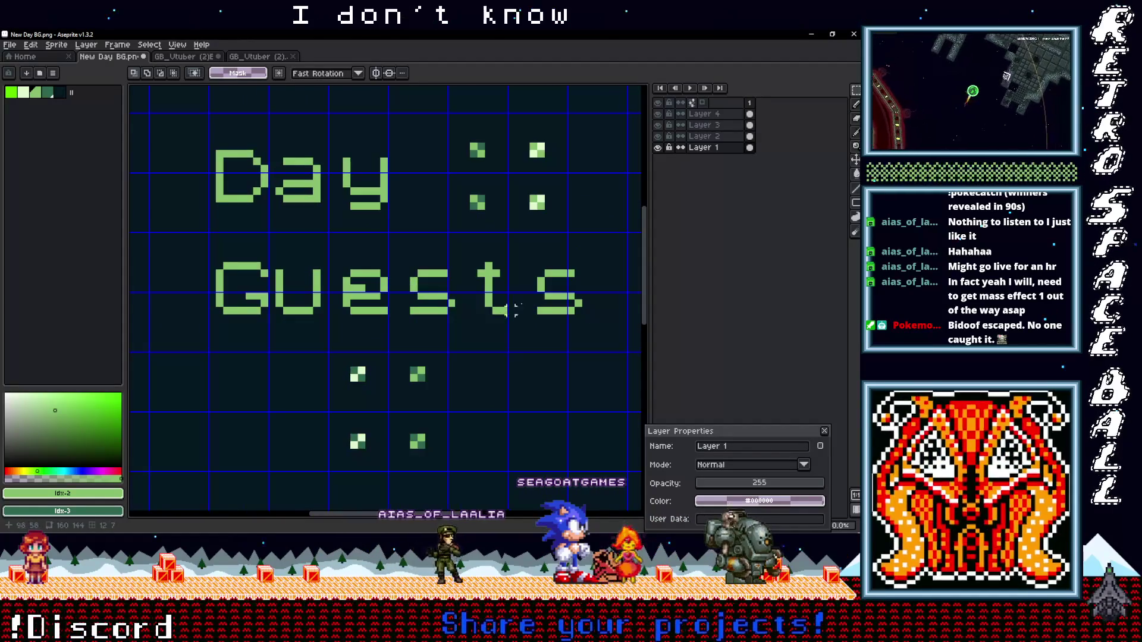
pyautogui.moveTo(519, 326); pyautogui.dragTo(544, 326)
pyautogui.moveTo(494, 259); pyautogui.dragTo(571, 343)
# Step: On Layer 4, shift the last 's' of 'Guests' to the left
pyautogui.click(671, 140)
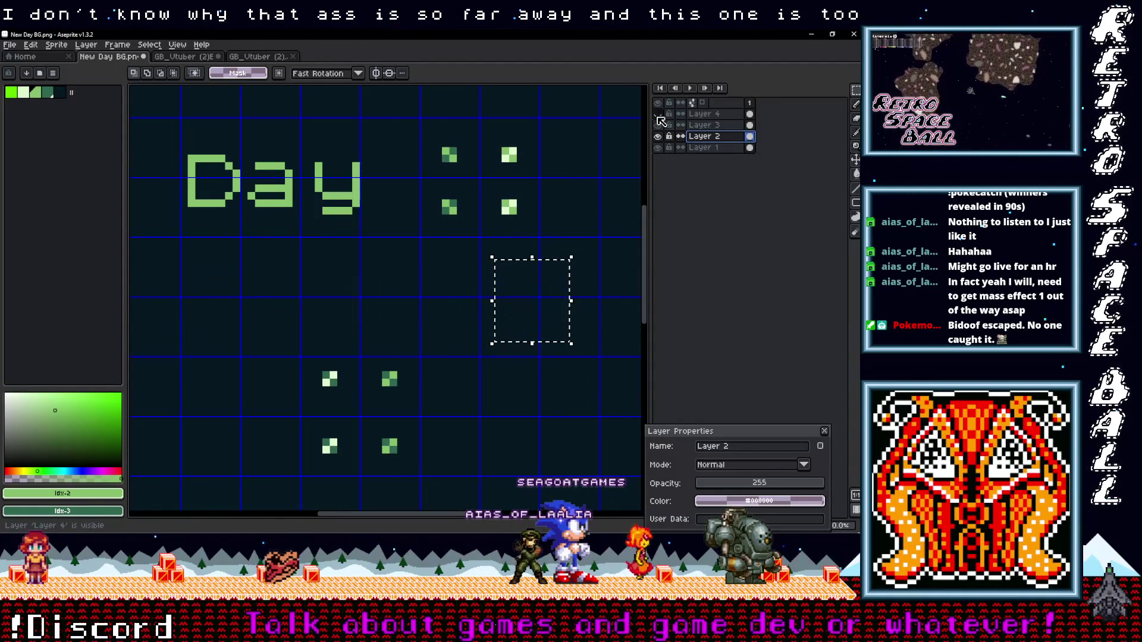
pyautogui.click(702, 114)
pyautogui.moveTo(532, 310); pyautogui.dragTo(518, 310)
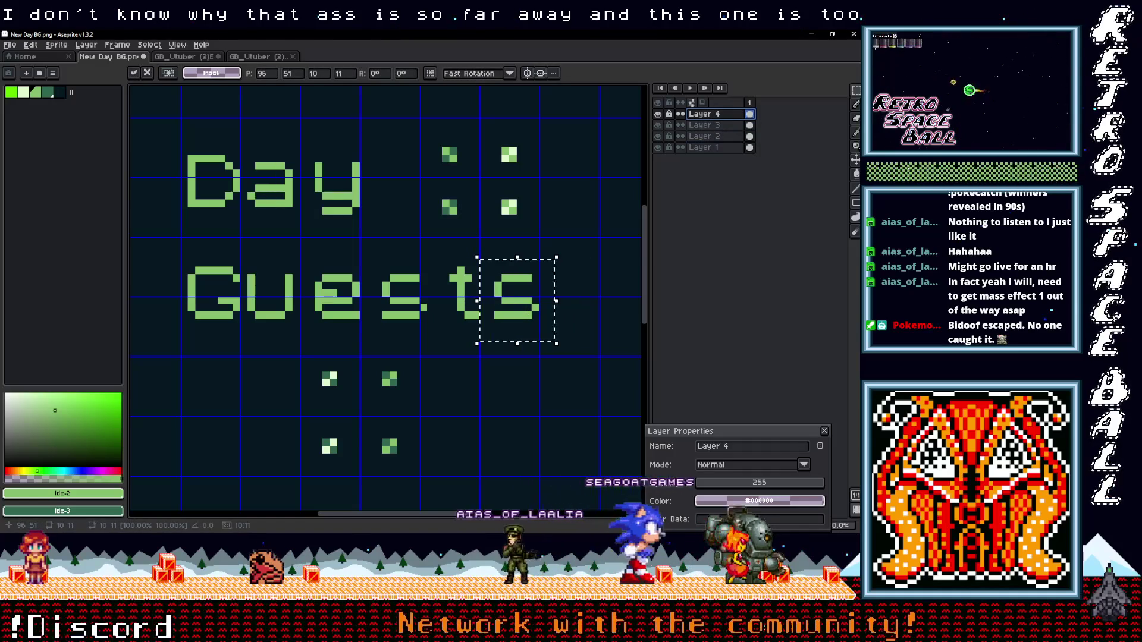
pyautogui.hotkey('ctrl', 'd')
# Step: Nudge the first 's', the 'e' and the 't' of 'Guests' slightly left into line
pyautogui.moveTo(407, 284)
pyautogui.mouseDown()
pyautogui.moveTo(435, 336)
pyautogui.moveTo(398, 297)
pyautogui.mouseUp()
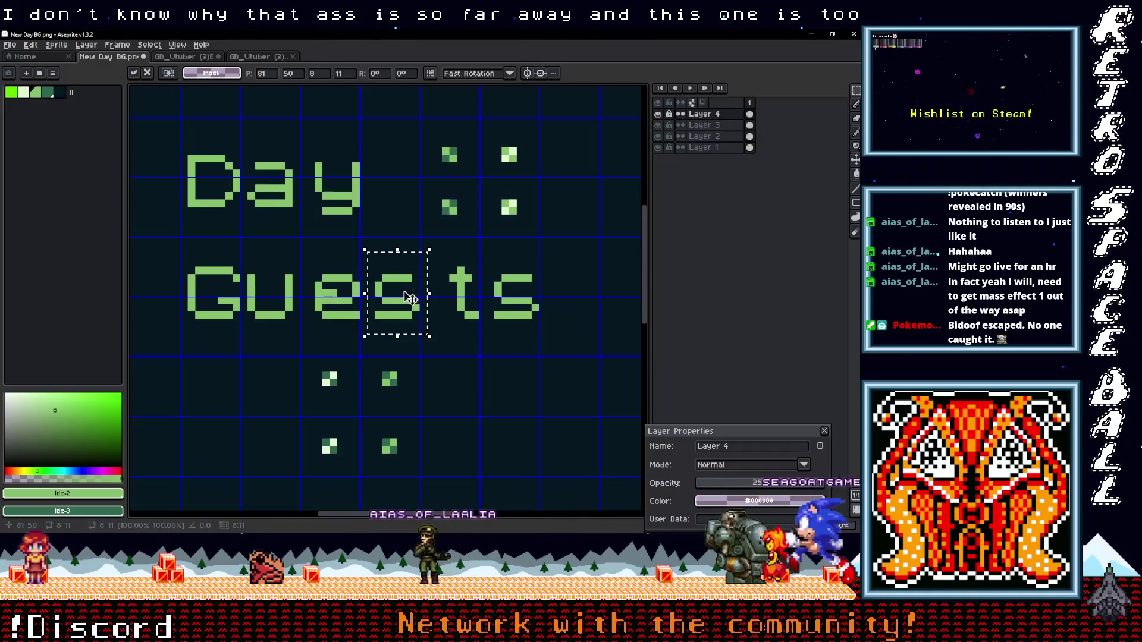
pyautogui.hotkey('ctrl', 'd')
pyautogui.moveTo(317, 271)
pyautogui.mouseDown()
pyautogui.moveTo(360, 319)
pyautogui.moveTo(344, 297)
pyautogui.mouseUp()
pyautogui.hotkey('ctrl', 'd')
pyautogui.moveTo(482, 330); pyautogui.dragTo(447, 258)
pyautogui.moveTo(473, 291); pyautogui.dragTo(464, 291)
pyautogui.hotkey('ctrl', 'd')
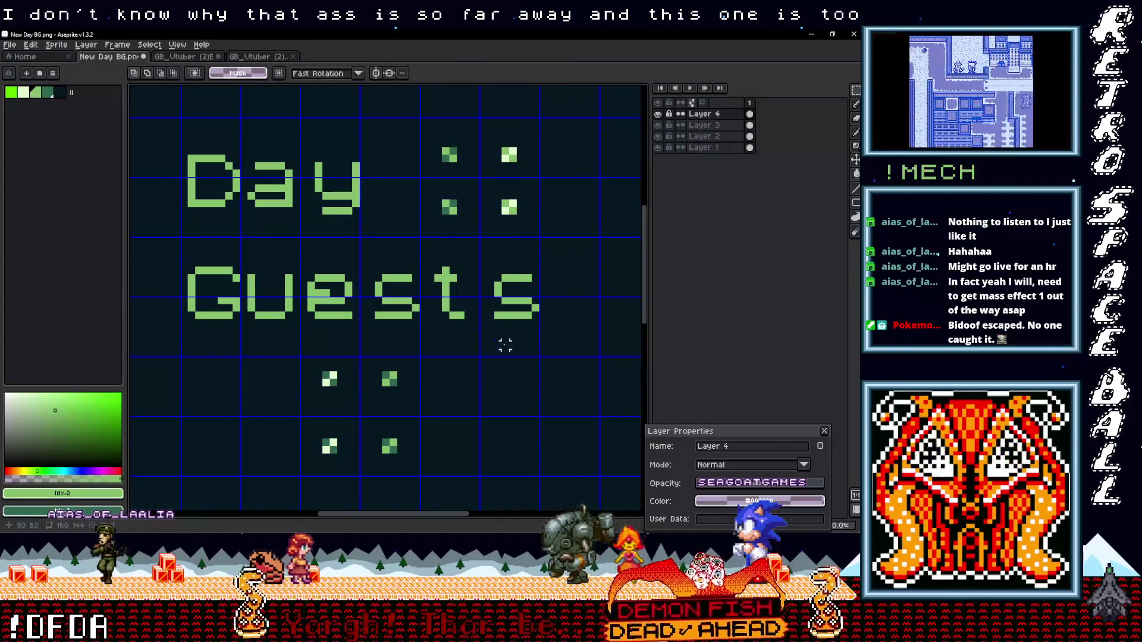
# Step: Paste a copy of the 's' over the first 's' of 'Guests' and commit it
pyautogui.scroll(-2, 476, 333)
pyautogui.scroll(1, 452, 327)
pyautogui.scroll(1, 431, 321)
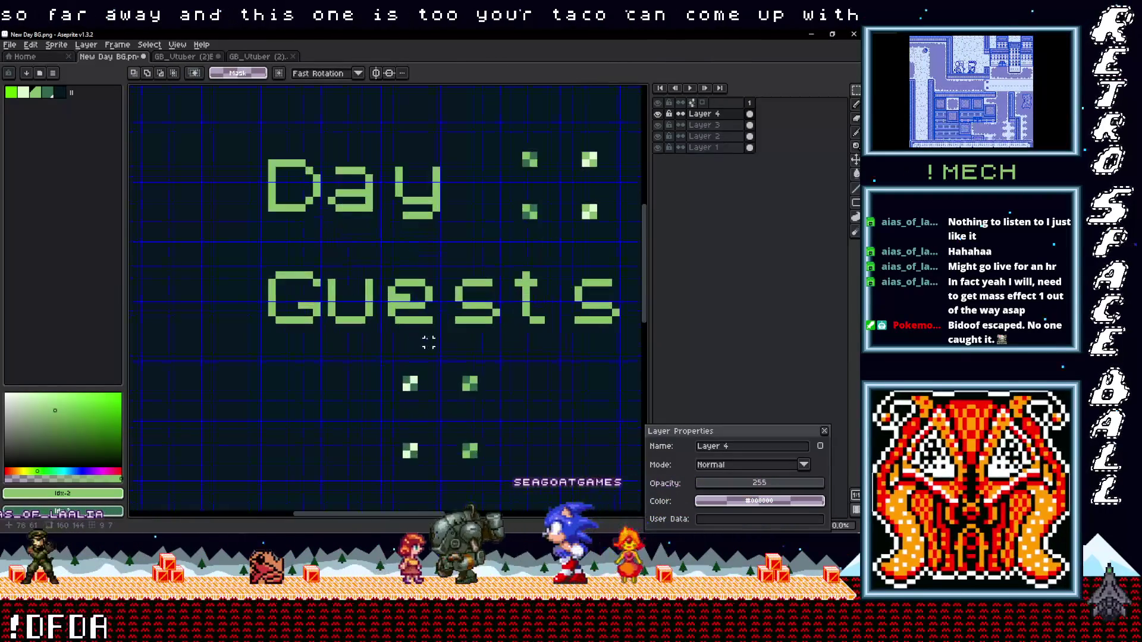
pyautogui.scroll(1, 415, 305)
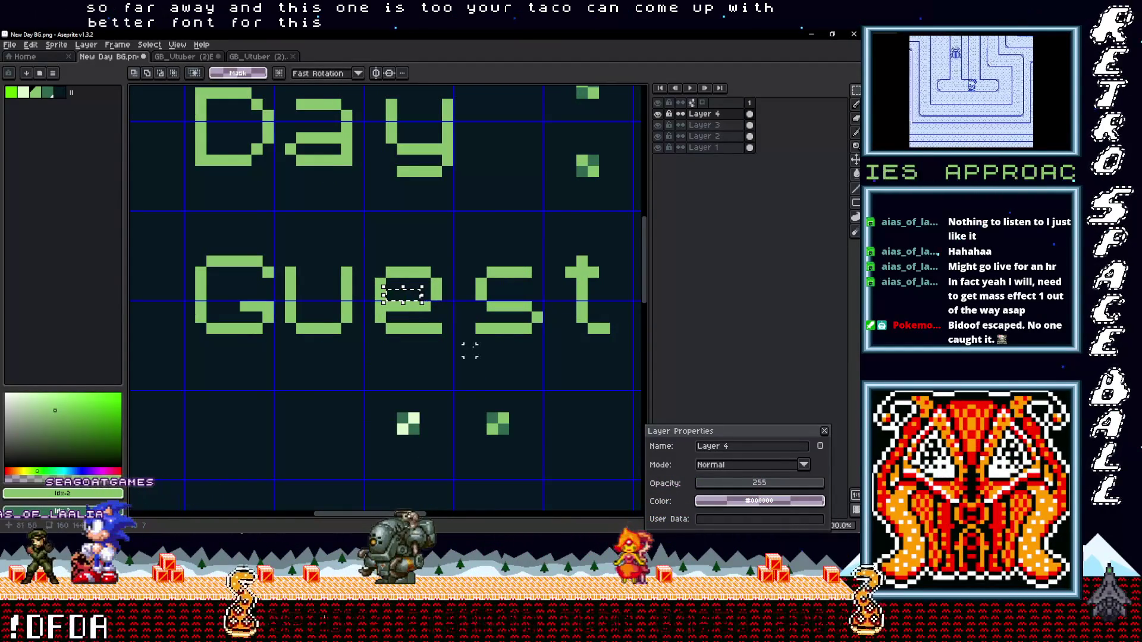
pyautogui.scroll(-2, 458, 351)
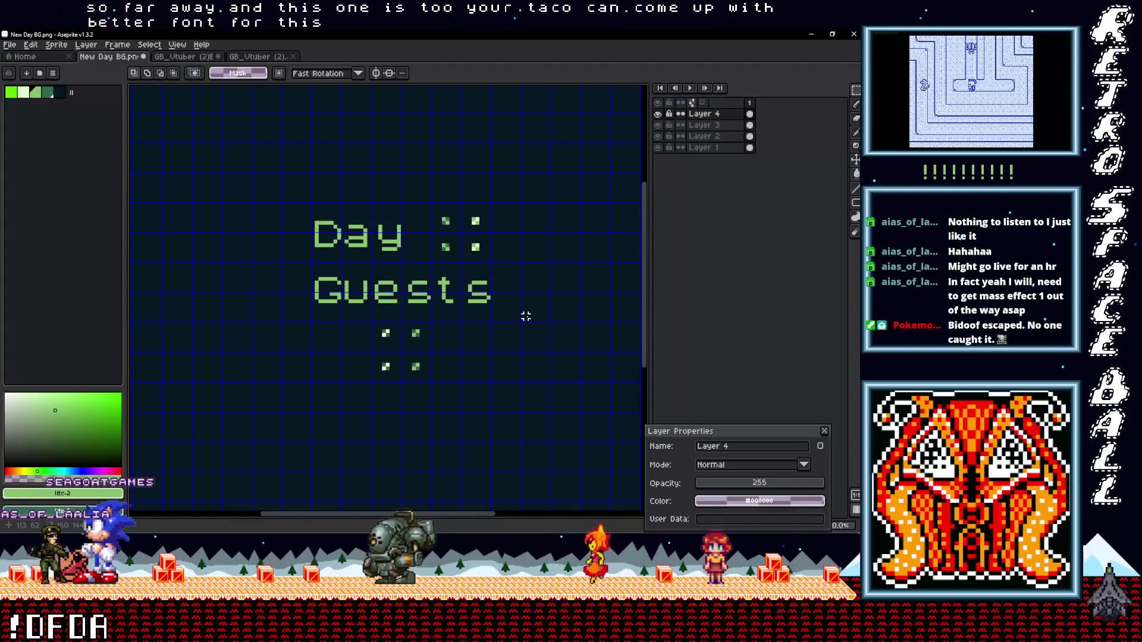
pyautogui.scroll(2, 526, 317)
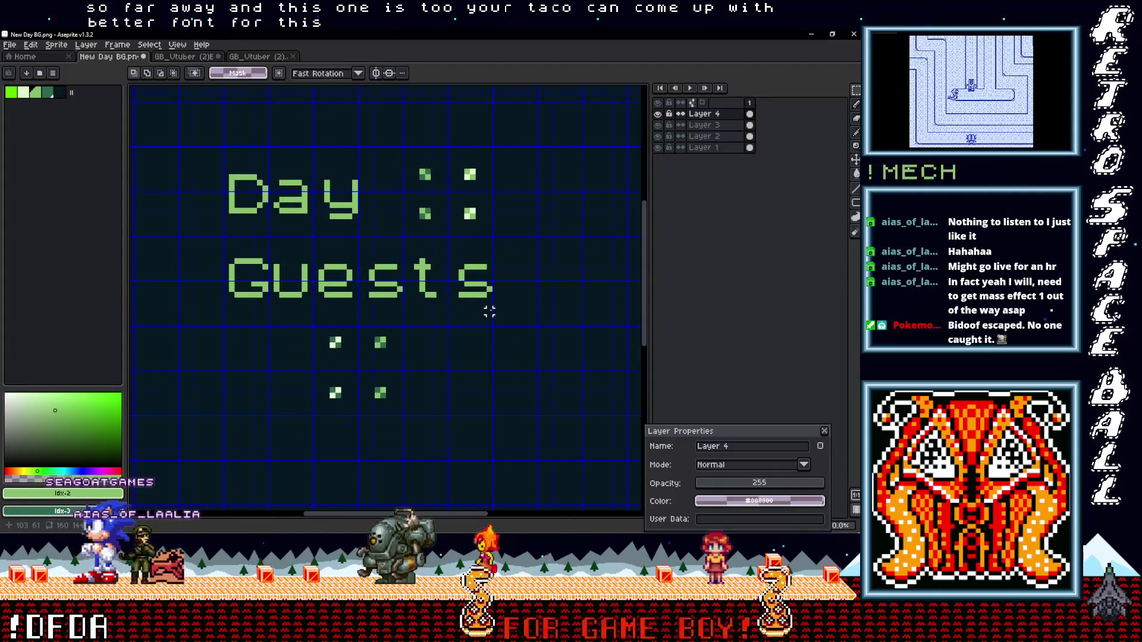
pyautogui.scroll(1, 489, 311)
pyautogui.hotkey('ctrl', 'v')
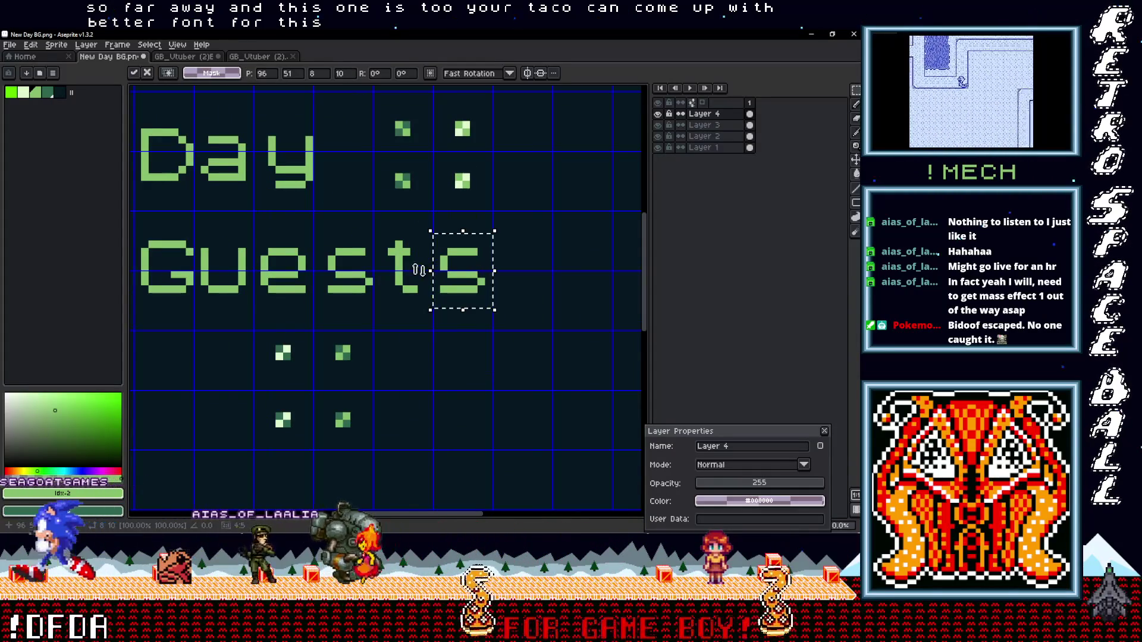
pyautogui.moveTo(461, 279); pyautogui.dragTo(352, 280)
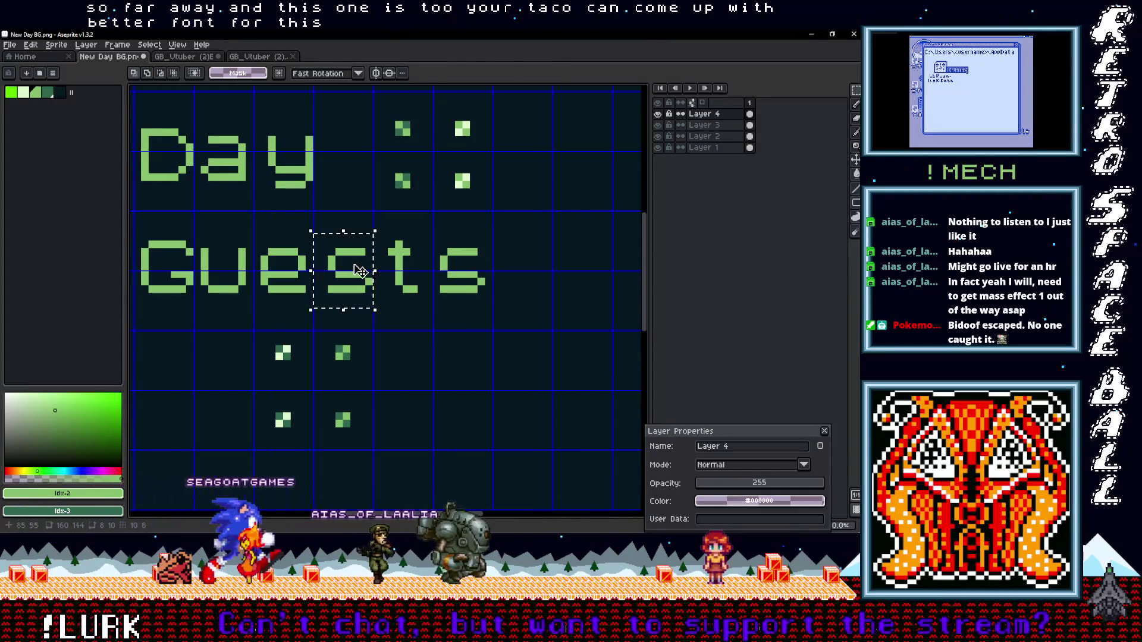
pyautogui.press('Return')
pyautogui.scroll(-2, 402, 315)
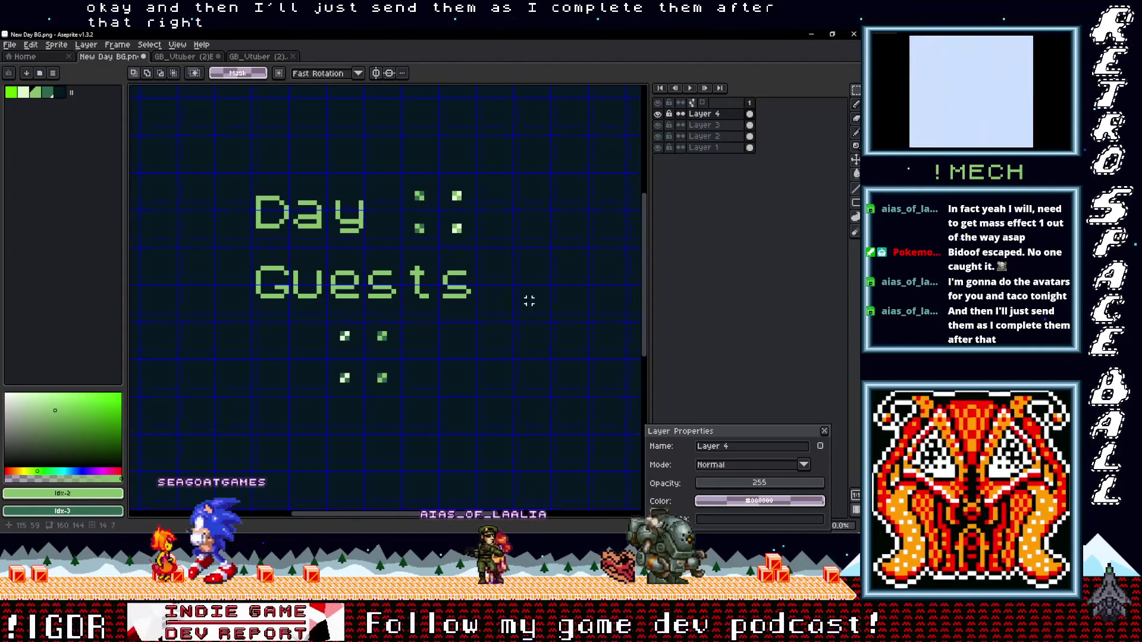
pyautogui.scroll(2, 463, 296)
pyautogui.scroll(1, 463, 296)
pyautogui.scroll(-2, 463, 296)
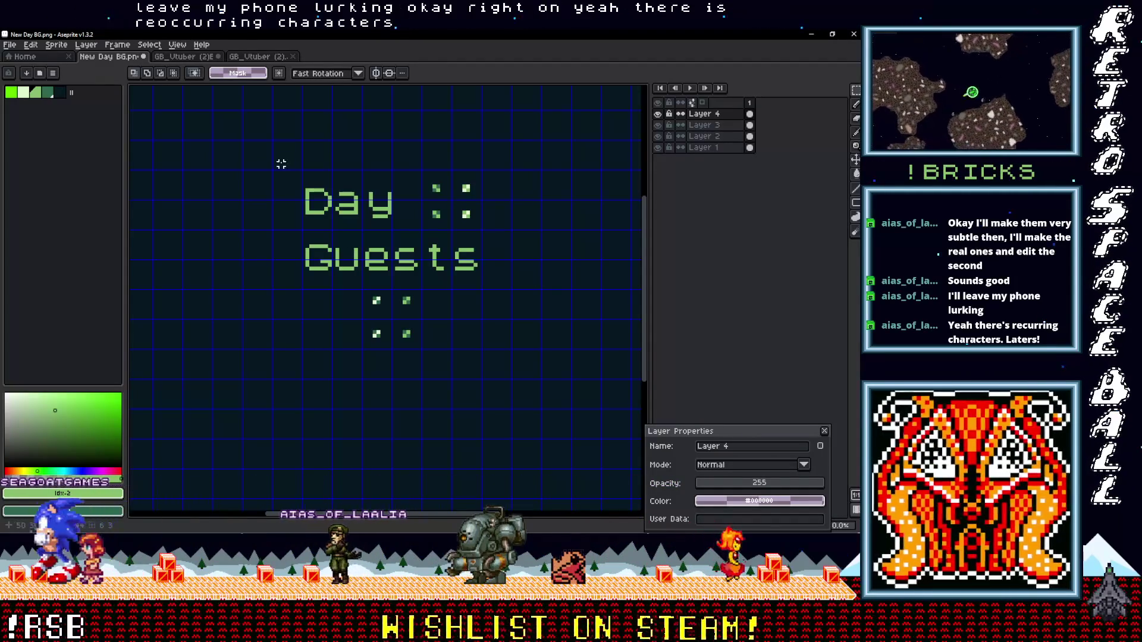
pyautogui.click(258, 56)
pyautogui.click(181, 56)
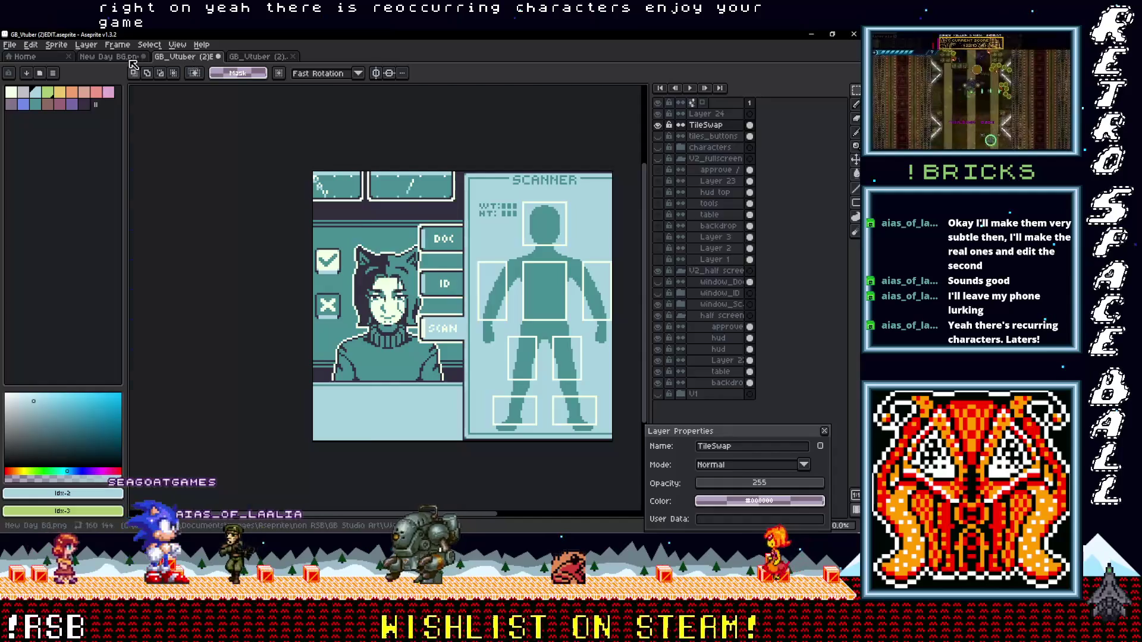
pyautogui.click(131, 59)
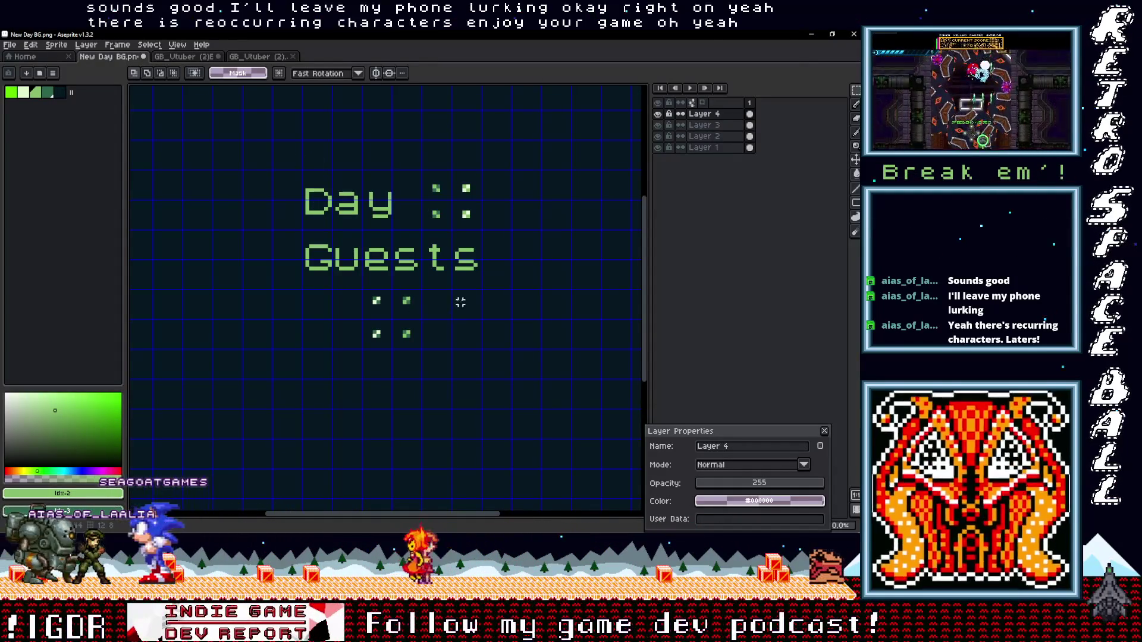
pyautogui.scroll(1, 464, 290)
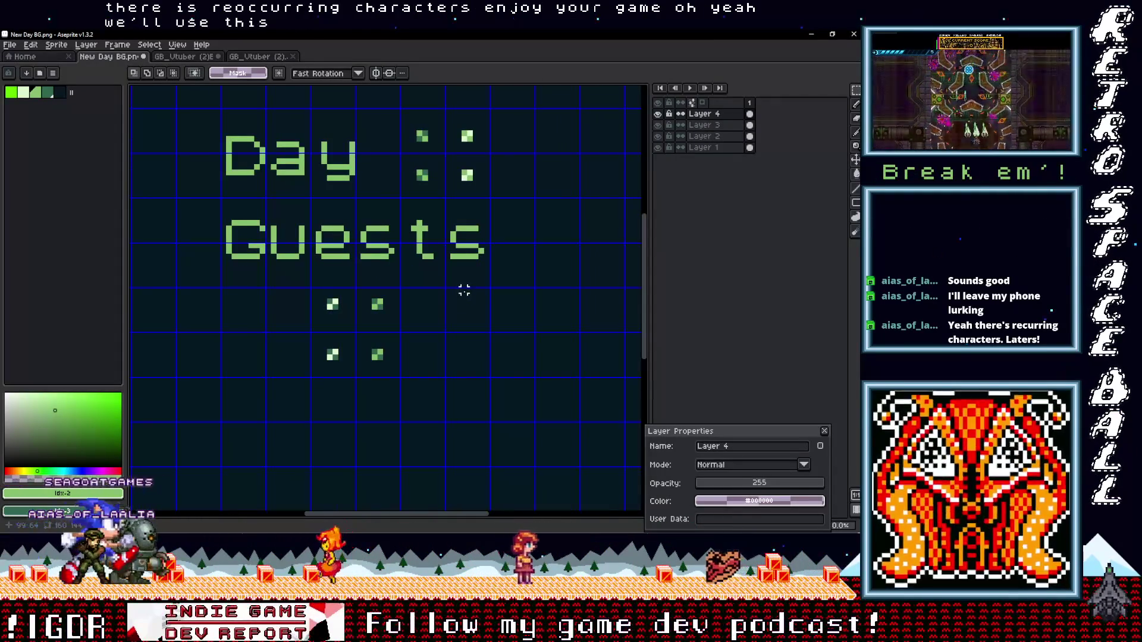
# Step: Select the 'y' of 'Day', make Layer 3 active, then clear the selection
pyautogui.scroll(1, 392, 262)
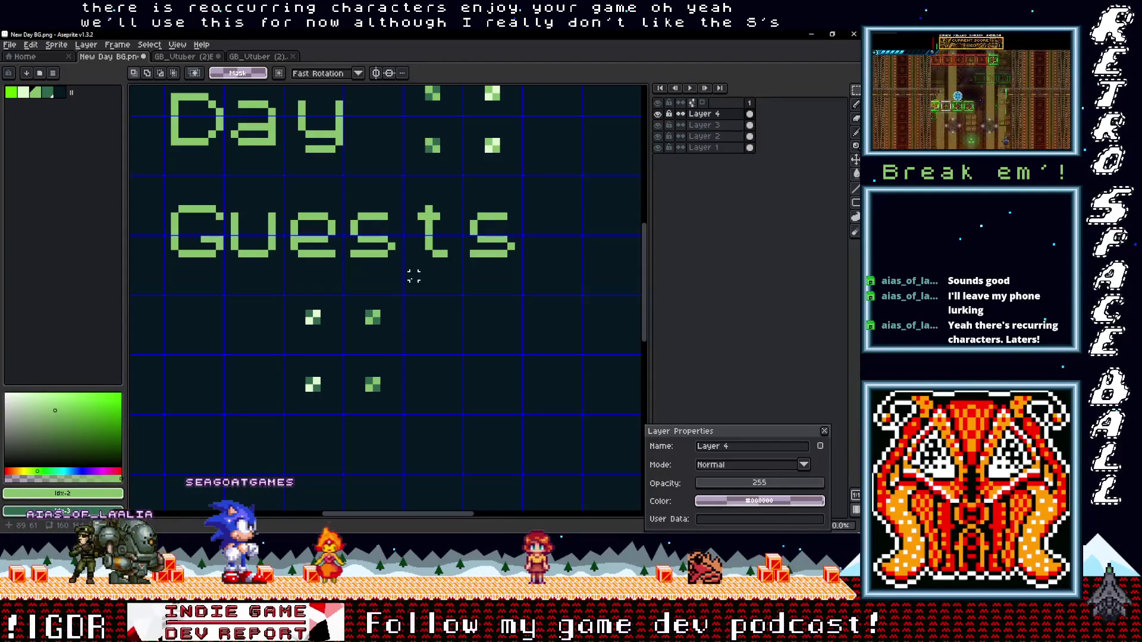
pyautogui.scroll(-2, 413, 276)
pyautogui.scroll(1, 411, 277)
pyautogui.moveTo(408, 275); pyautogui.dragTo(402, 322)
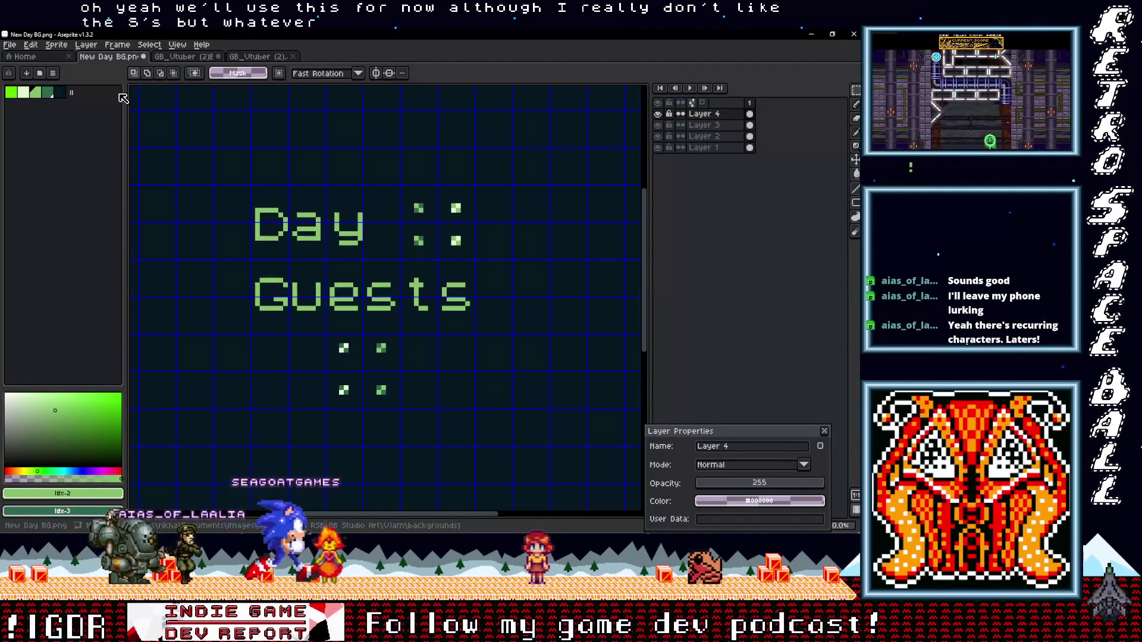
pyautogui.scroll(1, 354, 241)
pyautogui.moveTo(367, 265); pyautogui.dragTo(328, 188)
pyautogui.hotkey('alt', 'Down')
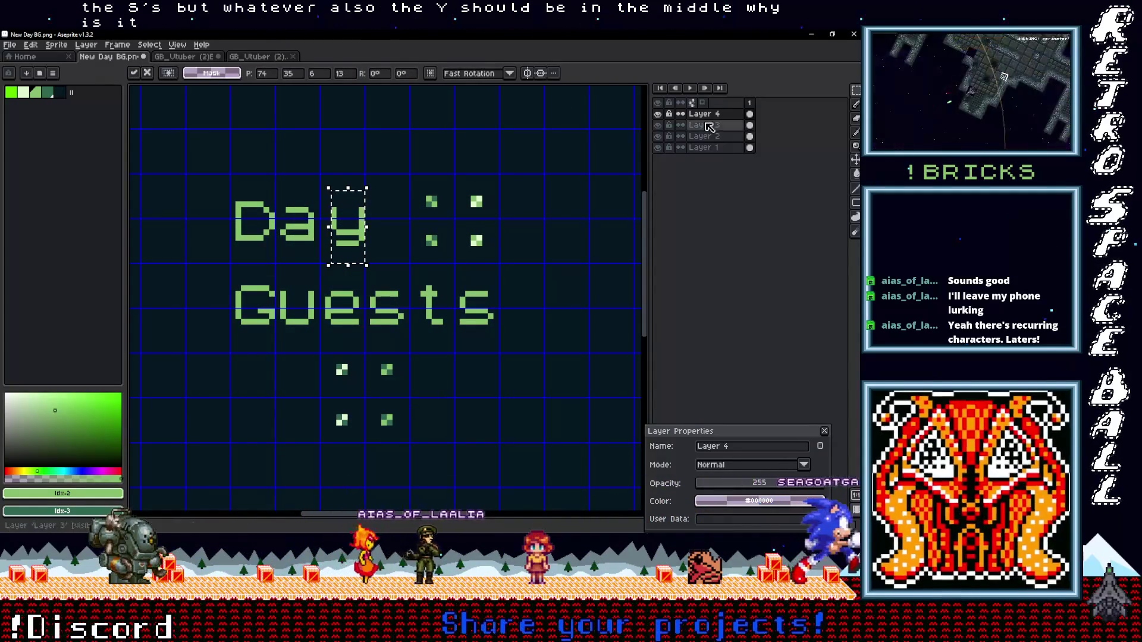
pyautogui.click(408, 168)
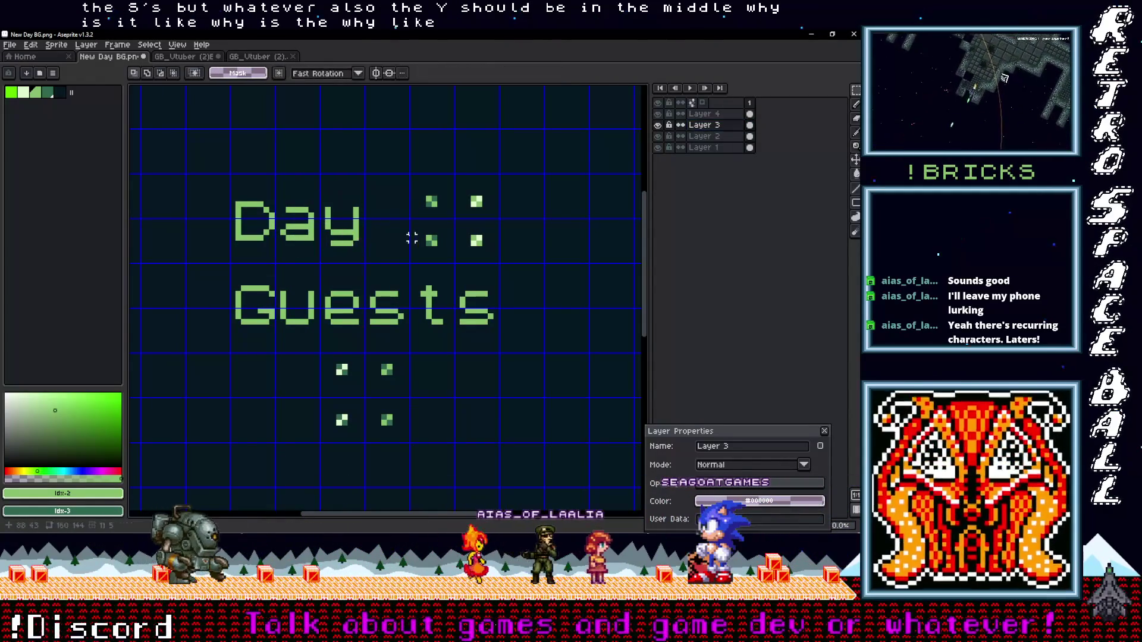
# Step: Switch to the GB_Vtuber (2).aseprite document
pyautogui.scroll(-2, 412, 249)
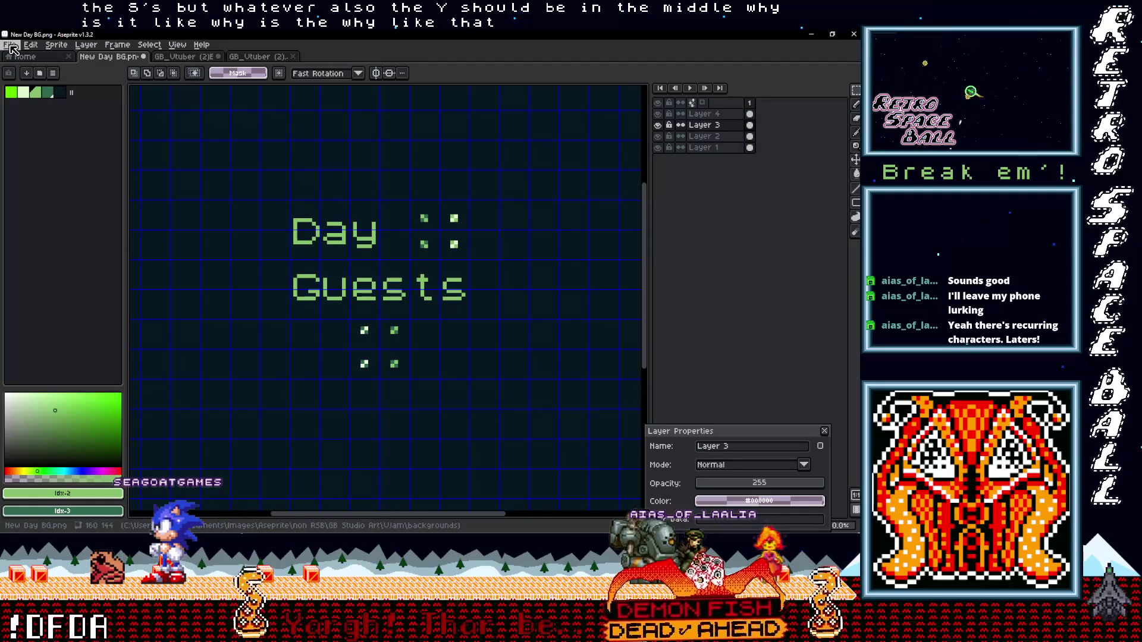
pyautogui.scroll(1, 474, 268)
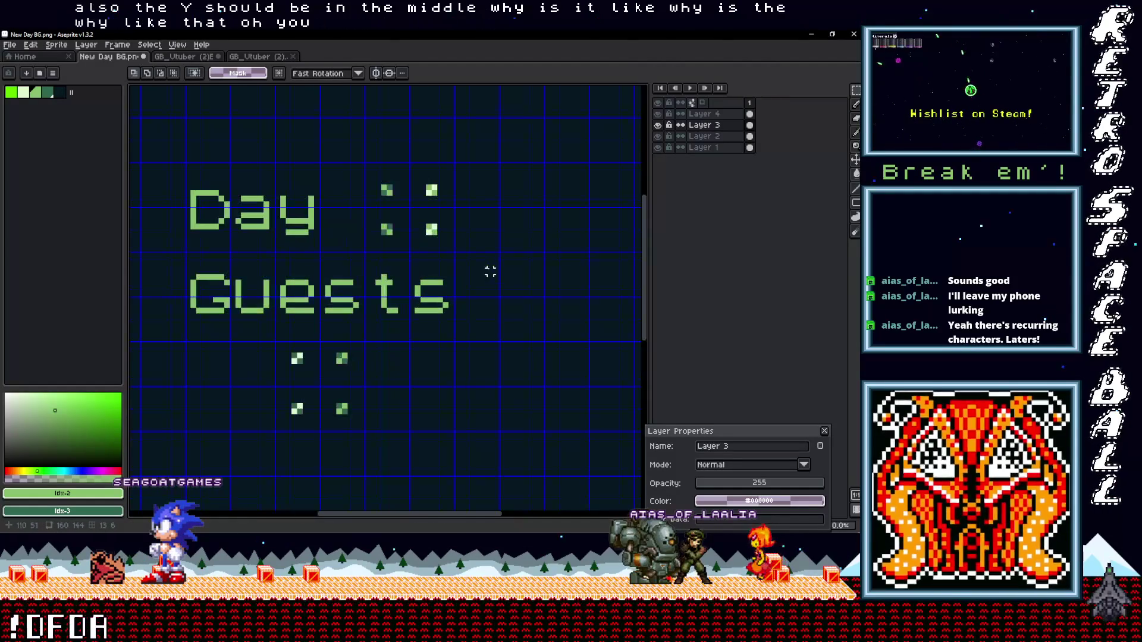
pyautogui.click(259, 57)
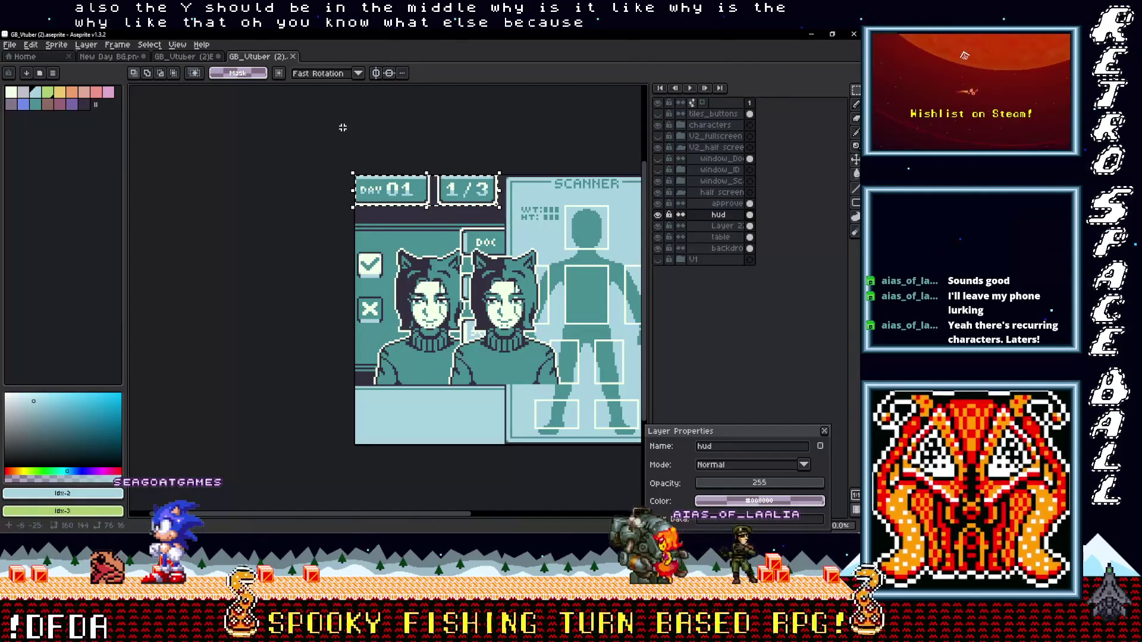
# Step: Copy the right edge strip of the 1/3 HUD box and paste it into New Day BG.png
pyautogui.scroll(2, 420, 239)
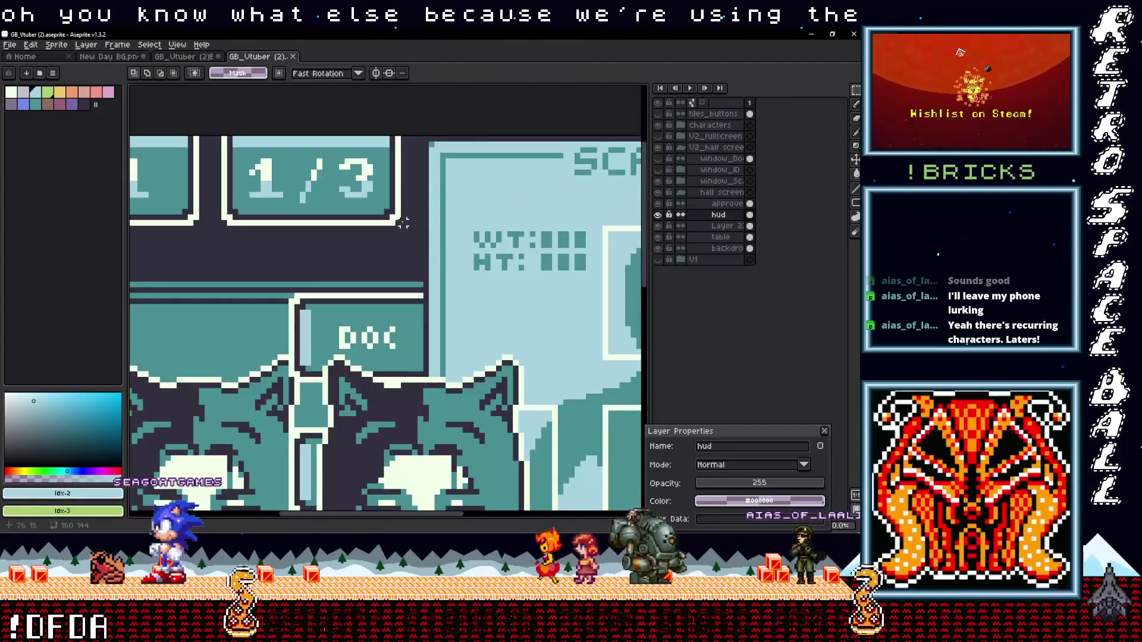
pyautogui.click(380, 132)
pyautogui.moveTo(378, 133); pyautogui.dragTo(403, 228)
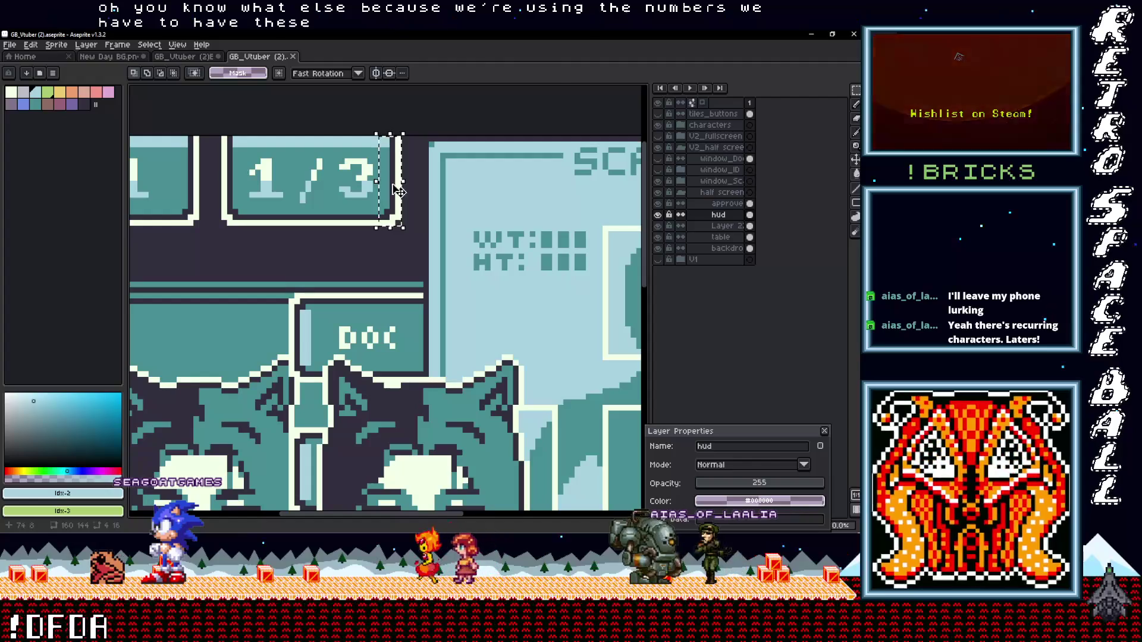
pyautogui.click(401, 190)
pyautogui.click(658, 215)
pyautogui.click(658, 215)
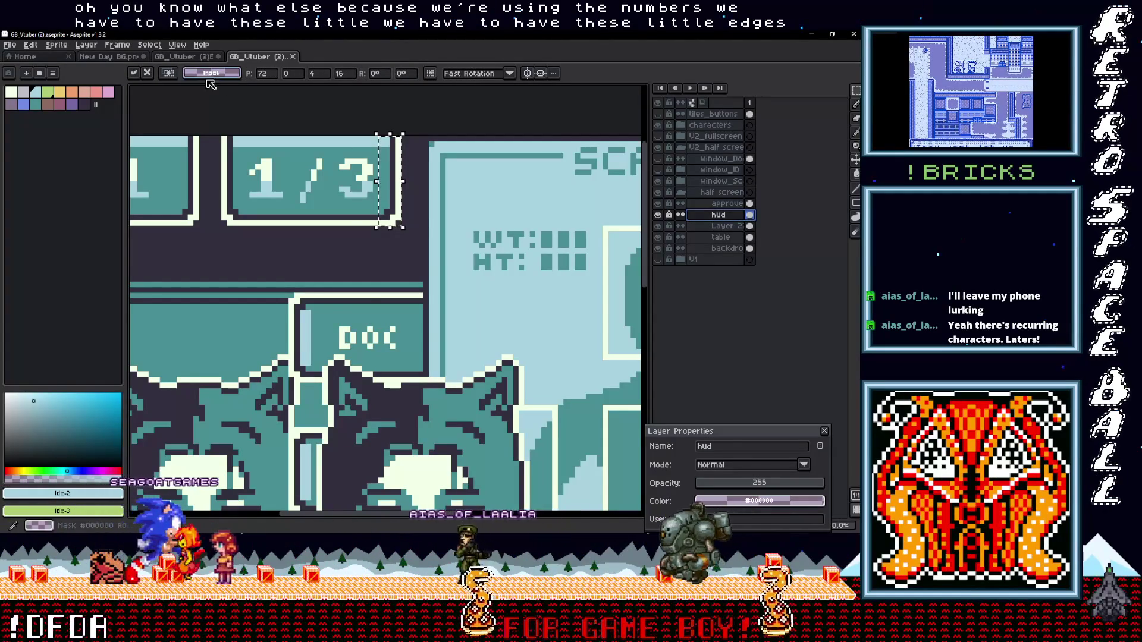
pyautogui.hotkey('ctrl', 'shift', 'Tab')
pyautogui.hotkey('ctrl', 'shift', 'Tab')
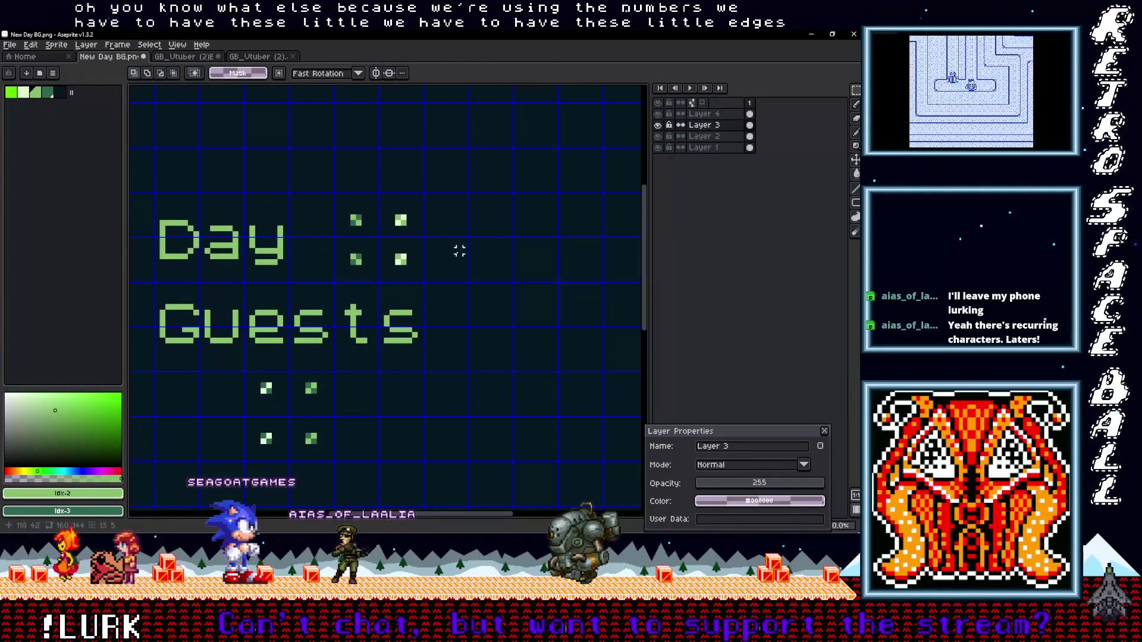
pyautogui.hotkey('ctrl', 'v')
# Step: Place copies of the edge strip on both sides of the Day colon and beside the lower dots
pyautogui.moveTo(262, 302); pyautogui.dragTo(447, 240)
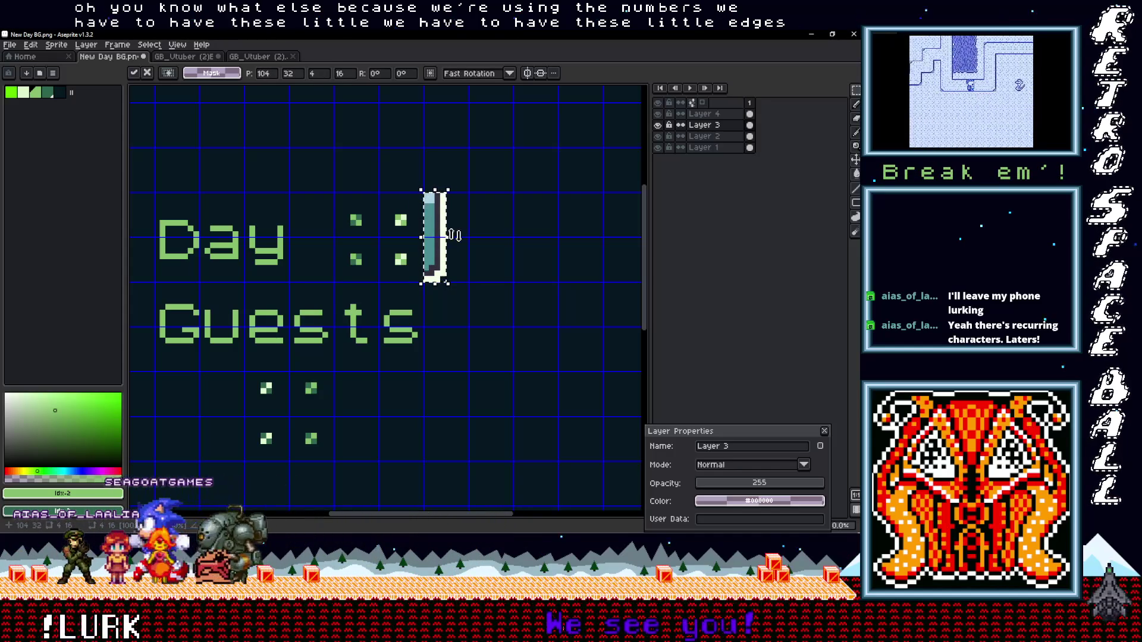
pyautogui.hscroll(-2, 452, 259)
pyautogui.scroll(-1, 498, 261)
pyautogui.scroll(1, 496, 304)
pyautogui.scroll(1, 496, 304)
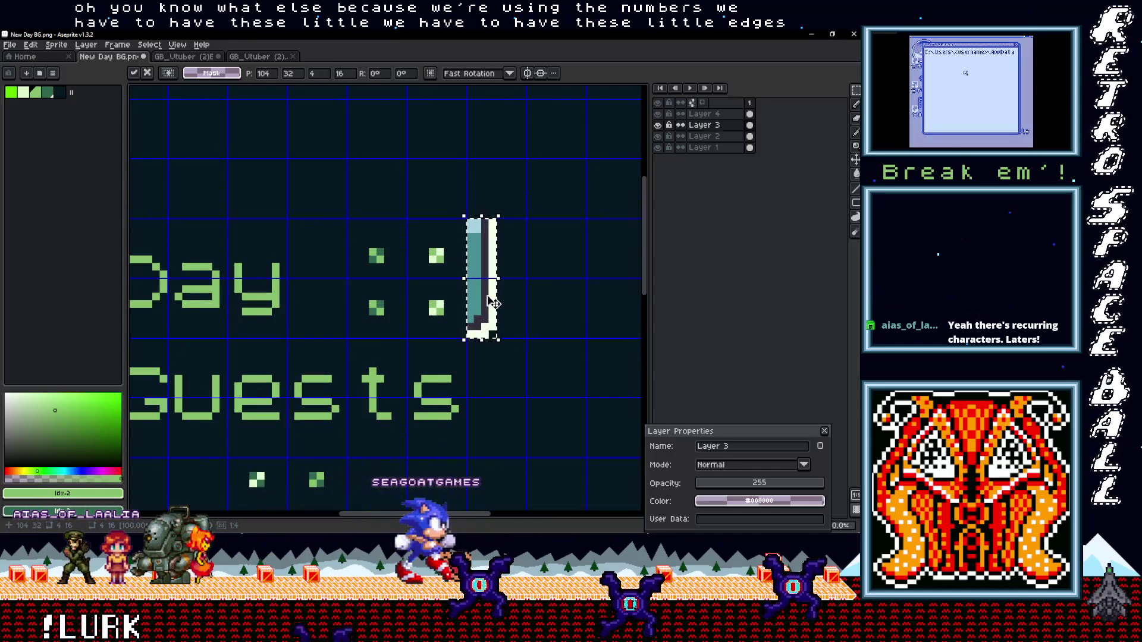
pyautogui.moveTo(486, 309)
pyautogui.mouseDown()
pyautogui.moveTo(329, 304)
pyautogui.moveTo(355, 288)
pyautogui.moveTo(381, 238)
pyautogui.moveTo(384, 183)
pyautogui.moveTo(248, 421)
pyautogui.moveTo(264, 423)
pyautogui.mouseUp()
pyautogui.moveTo(263, 423); pyautogui.dragTo(413, 418)
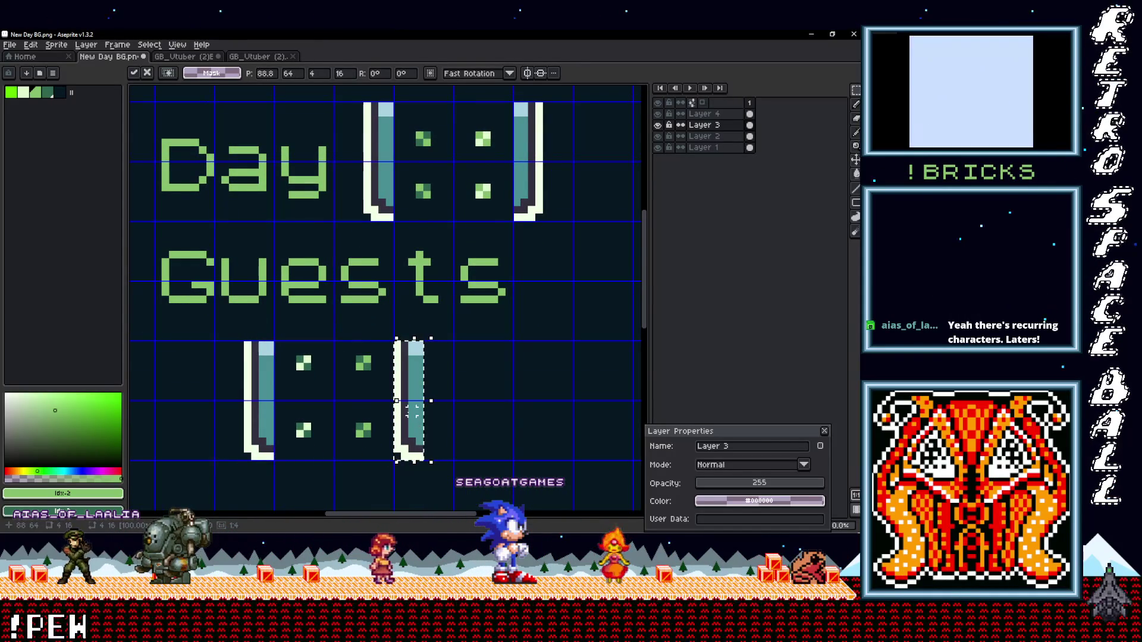
pyautogui.click(485, 403)
# Step: Move the 17x2 strip up to the lower box's top edge and commit it
pyautogui.moveTo(388, 457)
pyautogui.mouseDown()
pyautogui.moveTo(430, 406)
pyautogui.moveTo(258, 408)
pyautogui.mouseUp()
pyautogui.scroll(1, 430, 406)
pyautogui.scroll(2, 258, 408)
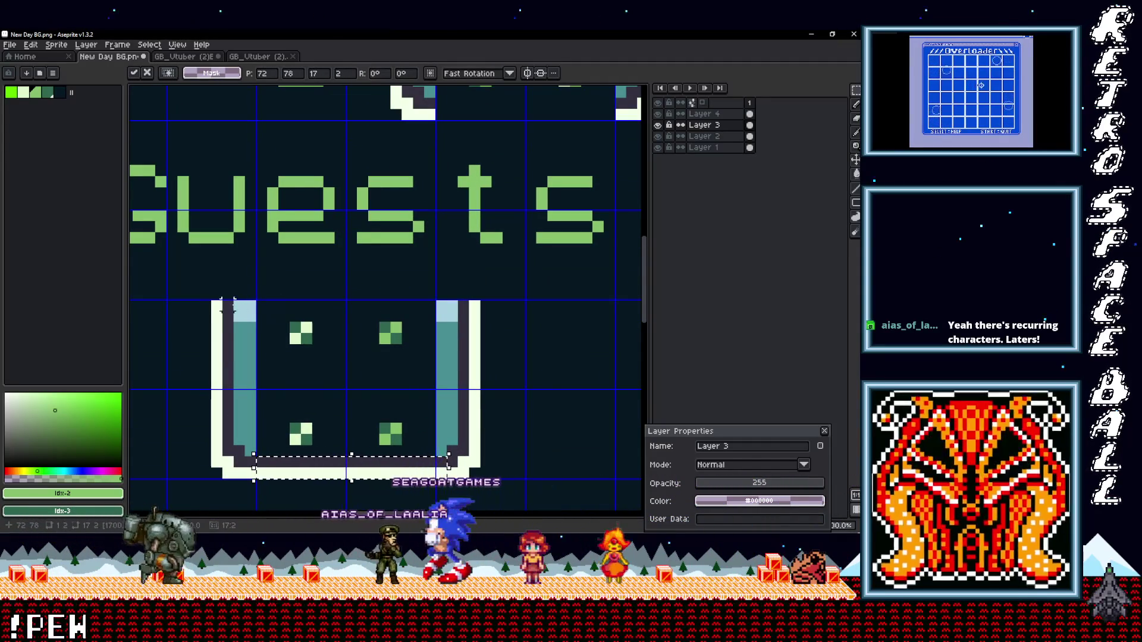
pyautogui.moveTo(291, 476); pyautogui.dragTo(291, 301)
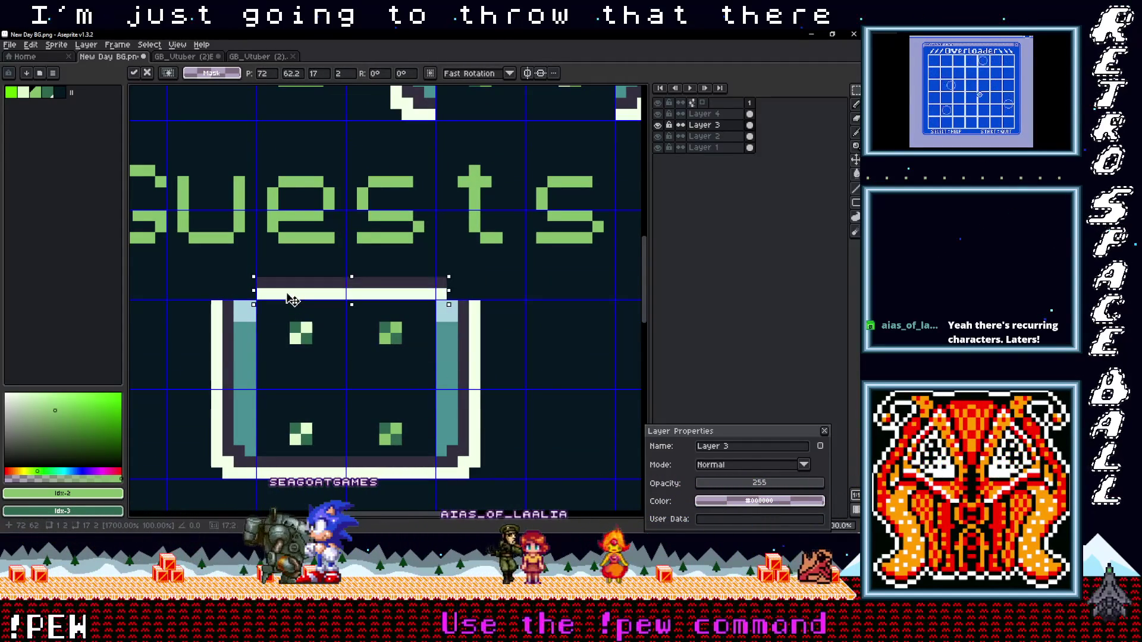
pyautogui.press('Up')
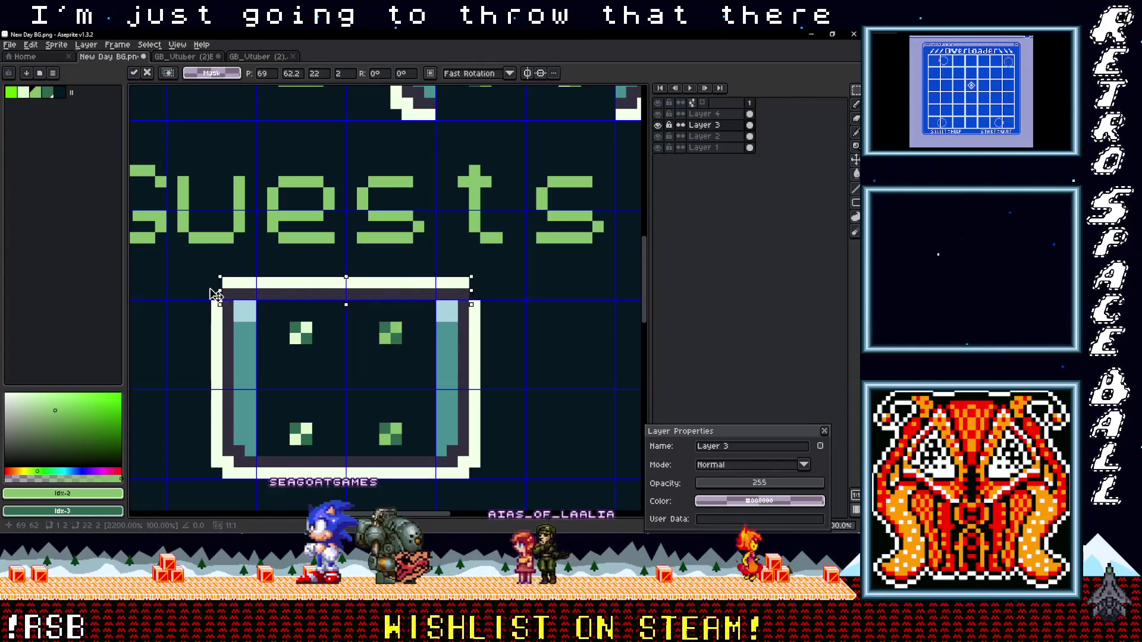
pyautogui.hotkey('ctrl', 'd')
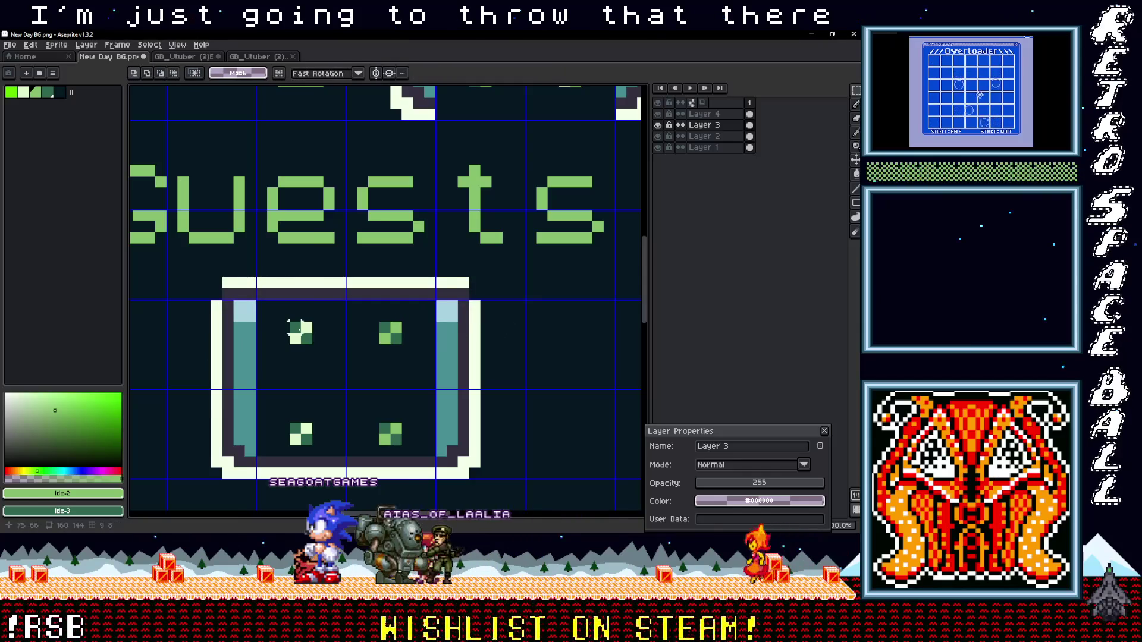
# Step: Paint a white #F2FFE8 pixel at the frame's inner corner
pyautogui.scroll(-2, 304, 329)
pyautogui.scroll(2, 276, 333)
pyautogui.press('i')
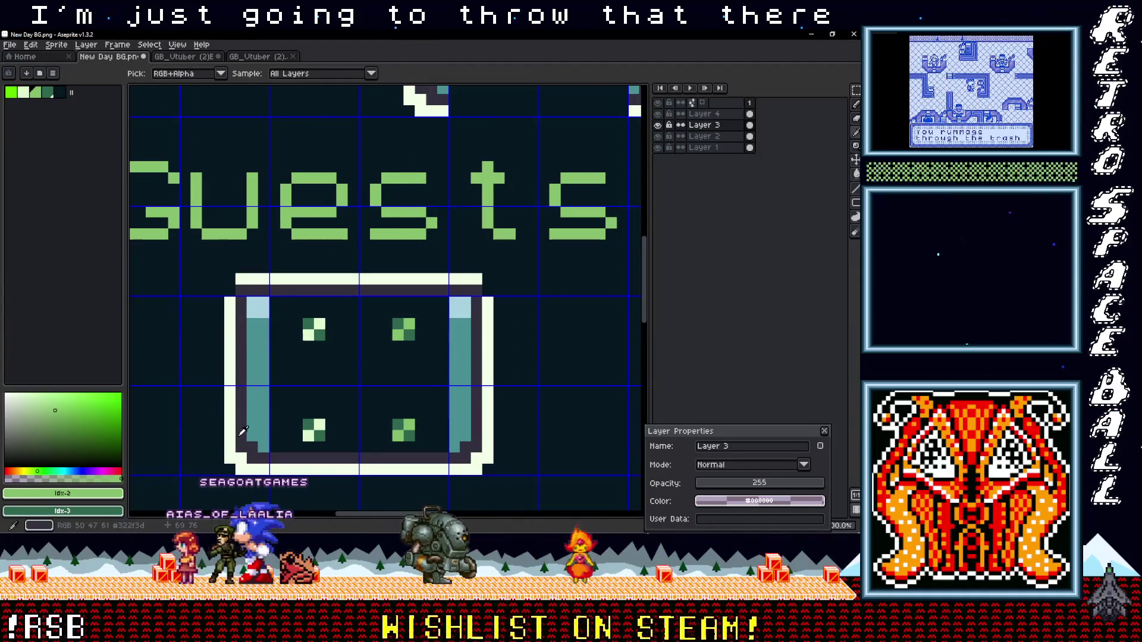
pyautogui.click(244, 279)
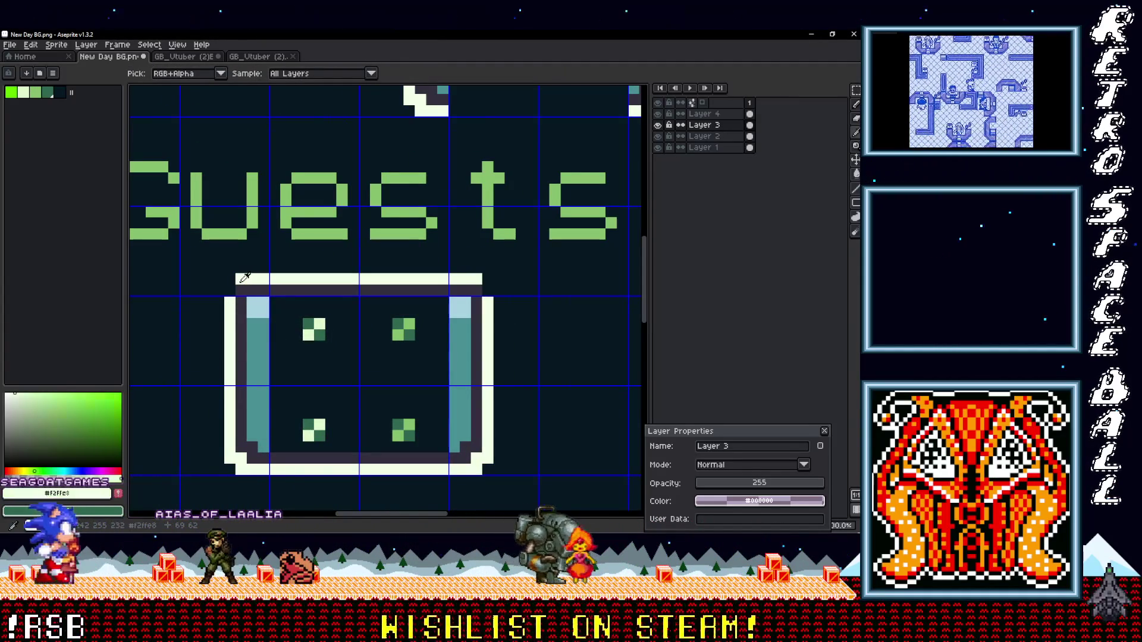
pyautogui.press('b')
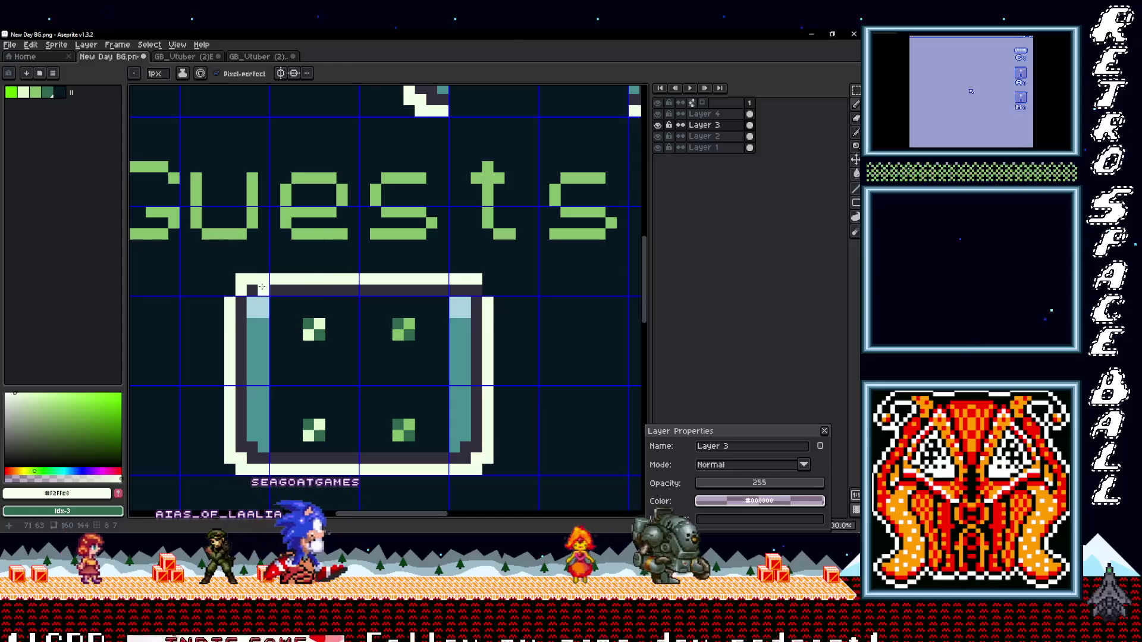
pyautogui.keyDown('alt'); pyautogui.click(255, 290); pyautogui.keyUp('alt')
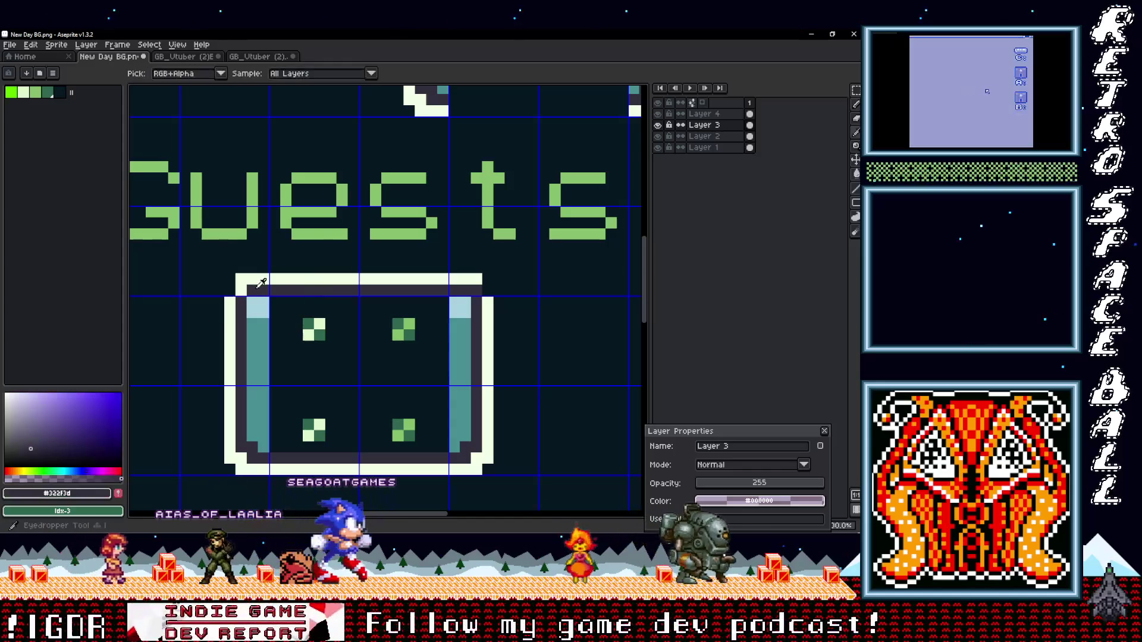
pyautogui.keyDown('alt'); pyautogui.click(481, 282); pyautogui.keyUp('alt')
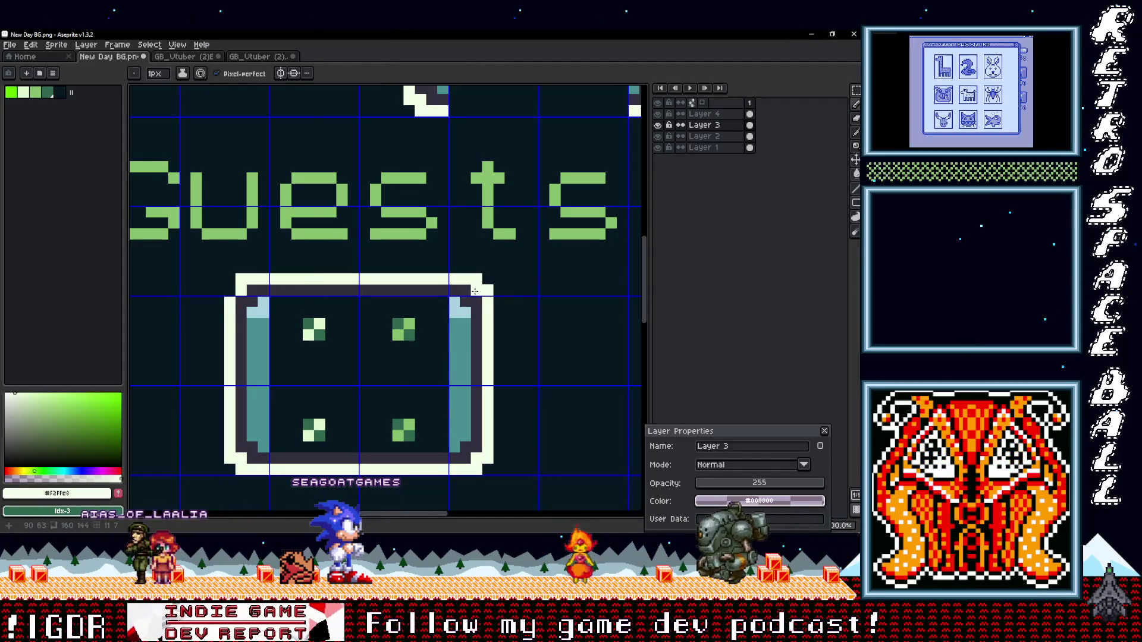
pyautogui.click(264, 301)
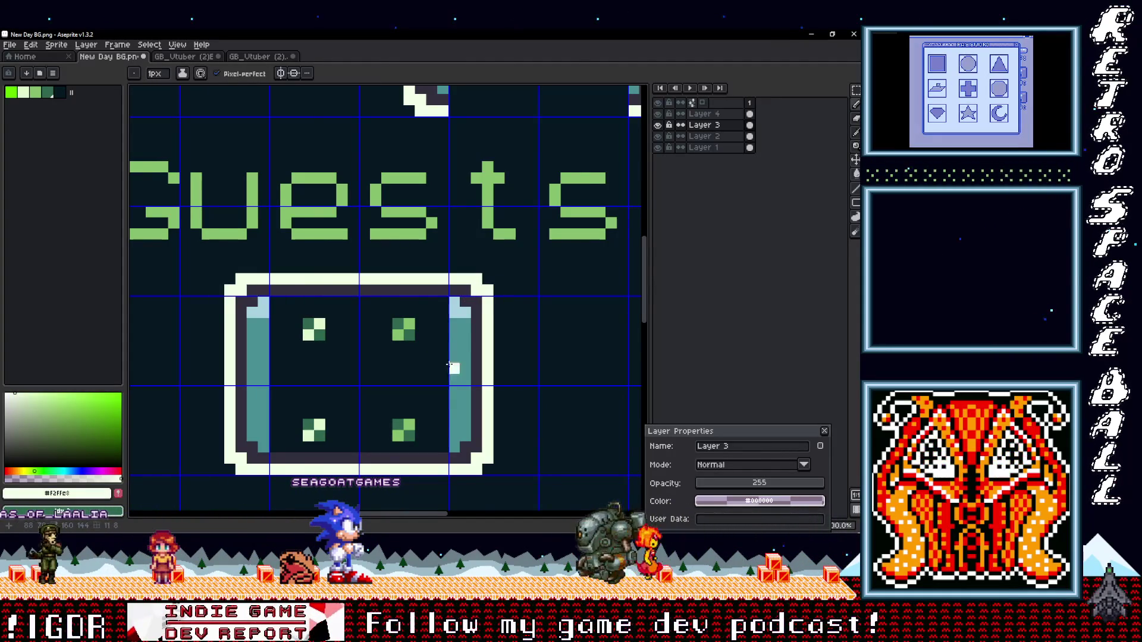
# Step: Patch the upper box's border gap with strips copied from the lower box
pyautogui.scroll(-3, 450, 361)
pyautogui.scroll(2, 440, 372)
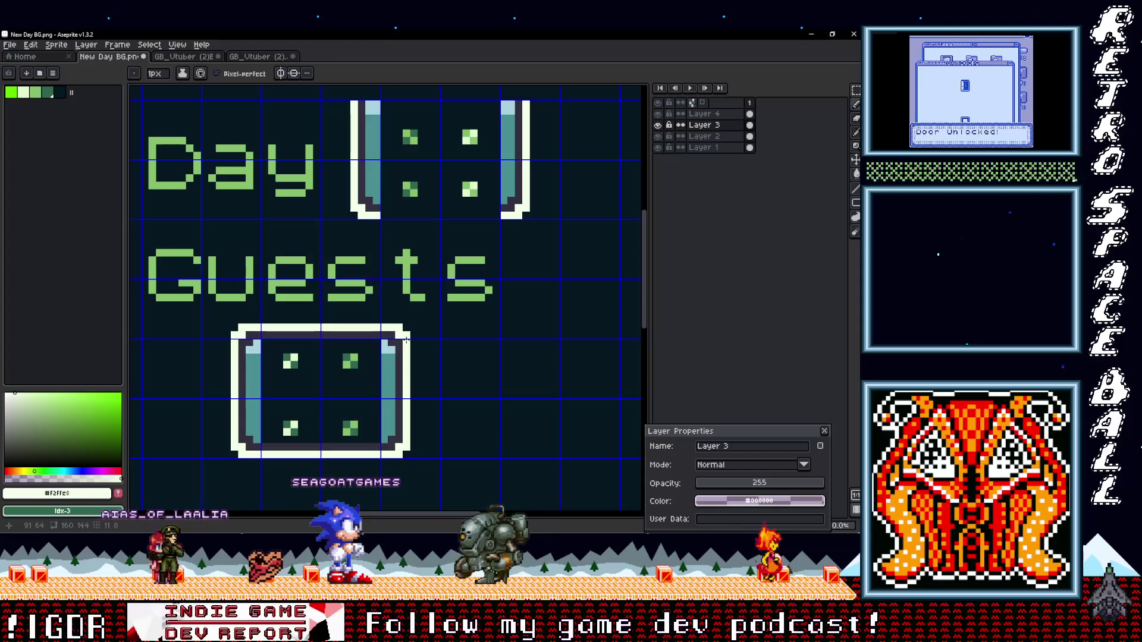
pyautogui.moveTo(408, 335)
pyautogui.mouseDown()
pyautogui.moveTo(395, 286)
pyautogui.moveTo(382, 293)
pyautogui.moveTo(455, 147)
pyautogui.mouseUp()
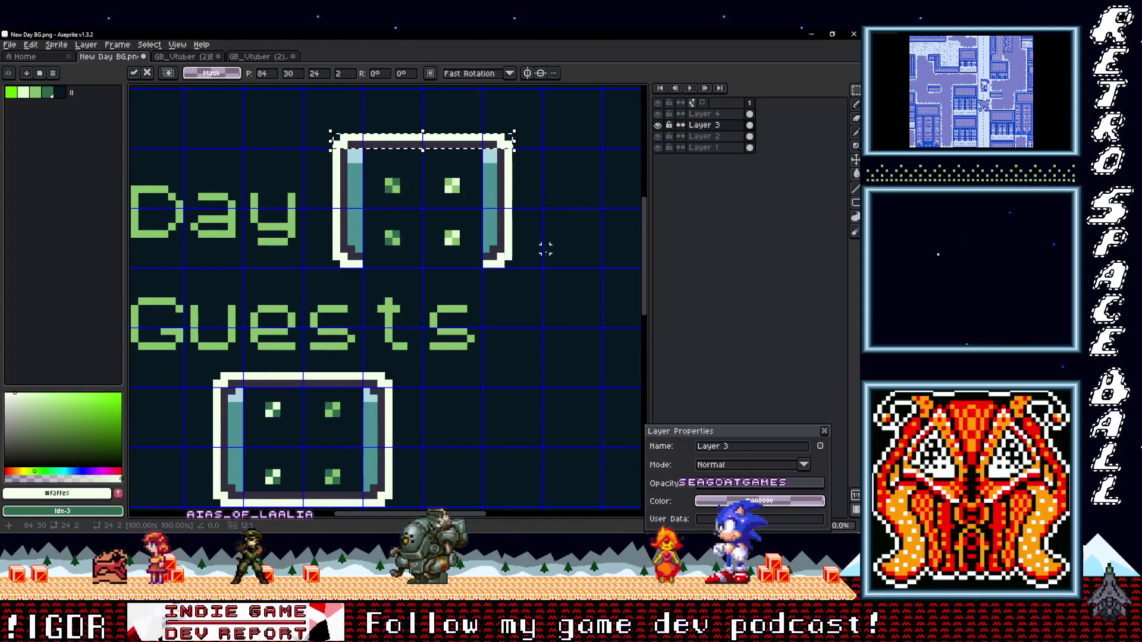
pyautogui.scroll(-4, 539, 289)
pyautogui.moveTo(381, 377); pyautogui.dragTo(262, 379)
pyautogui.moveTo(324, 374)
pyautogui.mouseDown()
pyautogui.moveTo(395, 255)
pyautogui.moveTo(435, 146)
pyautogui.mouseUp()
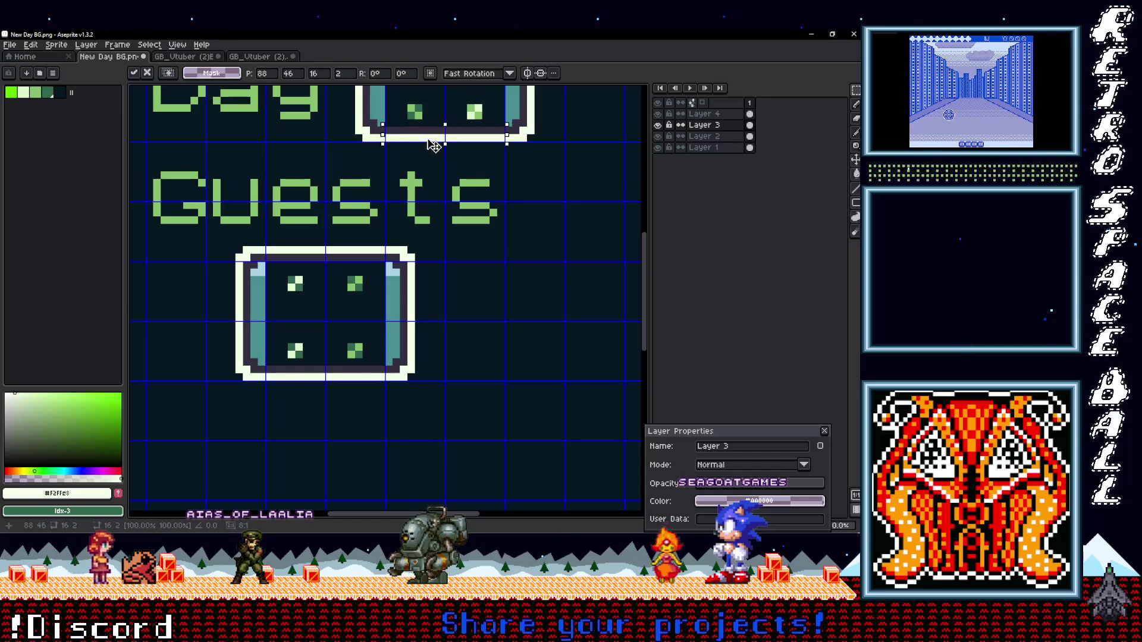
pyautogui.click(466, 153)
# Step: Choose the Paint Bucket with teal as the fill colour
pyautogui.scroll(-3, 499, 136)
pyautogui.scroll(2, 462, 179)
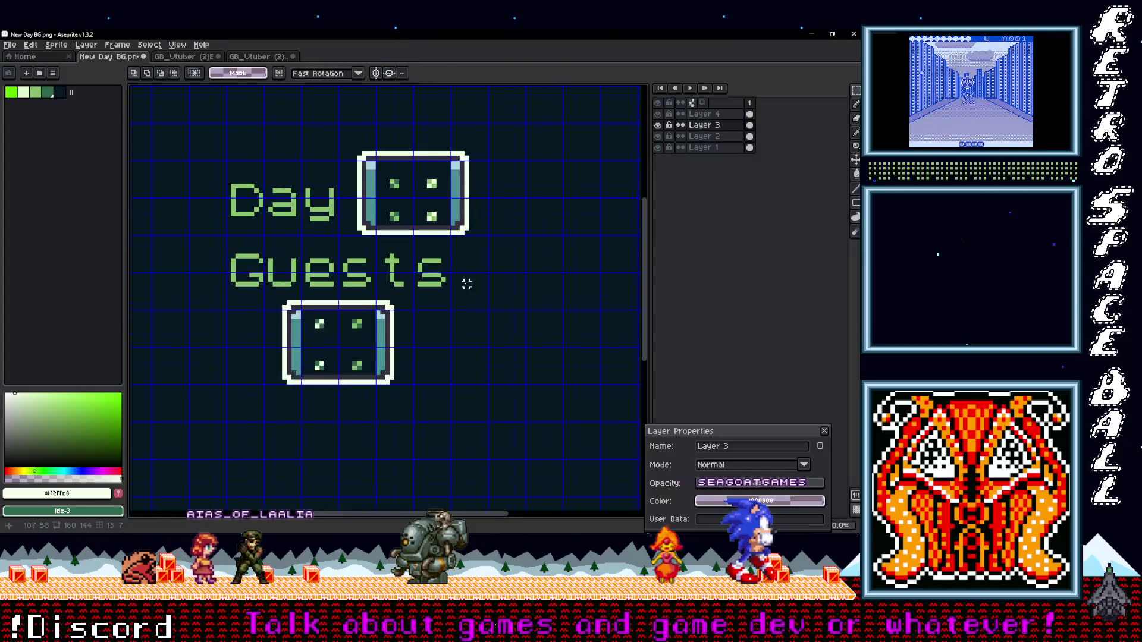
pyautogui.scroll(1, 421, 316)
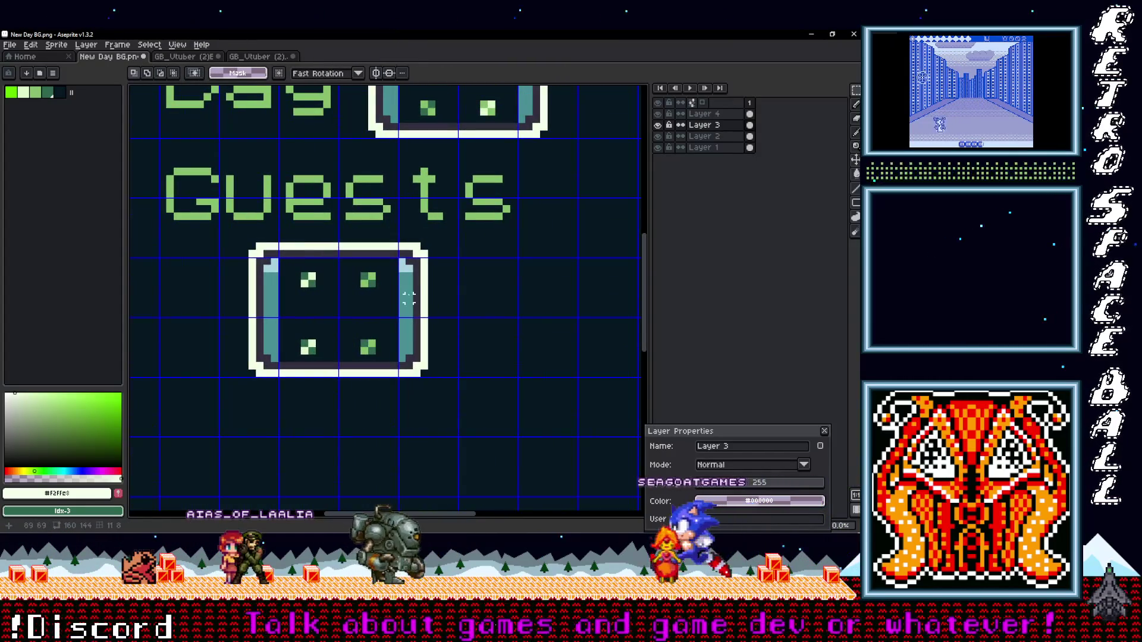
pyautogui.scroll(-2, 414, 296)
pyautogui.scroll(2, 414, 297)
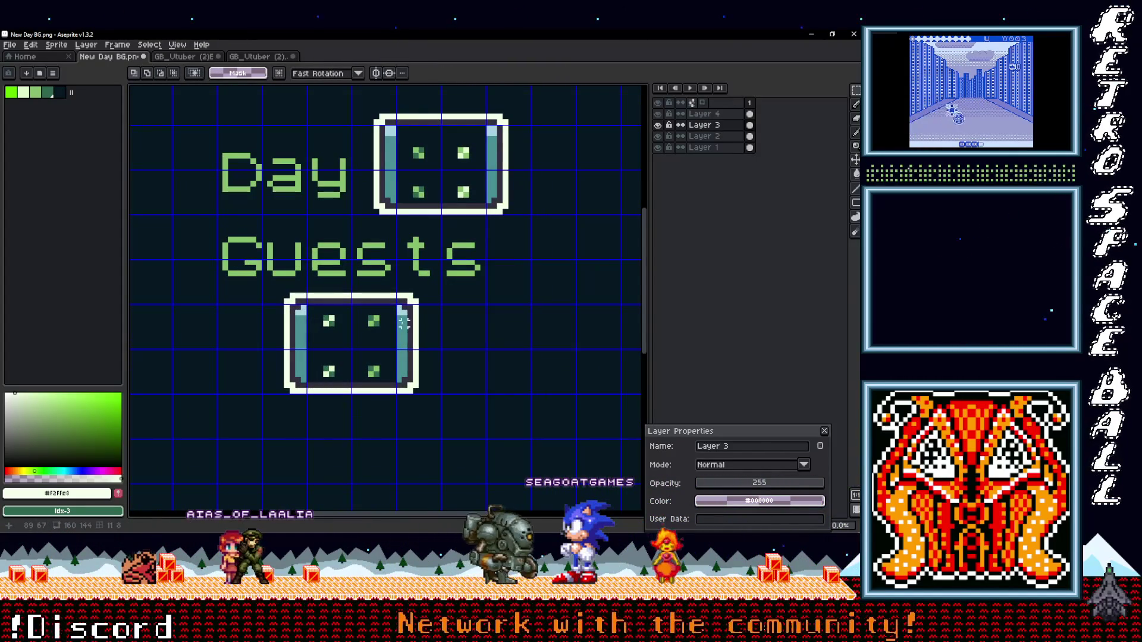
pyautogui.press('g')
pyautogui.keyDown('alt'); pyautogui.click(405, 323); pyautogui.keyUp('alt')
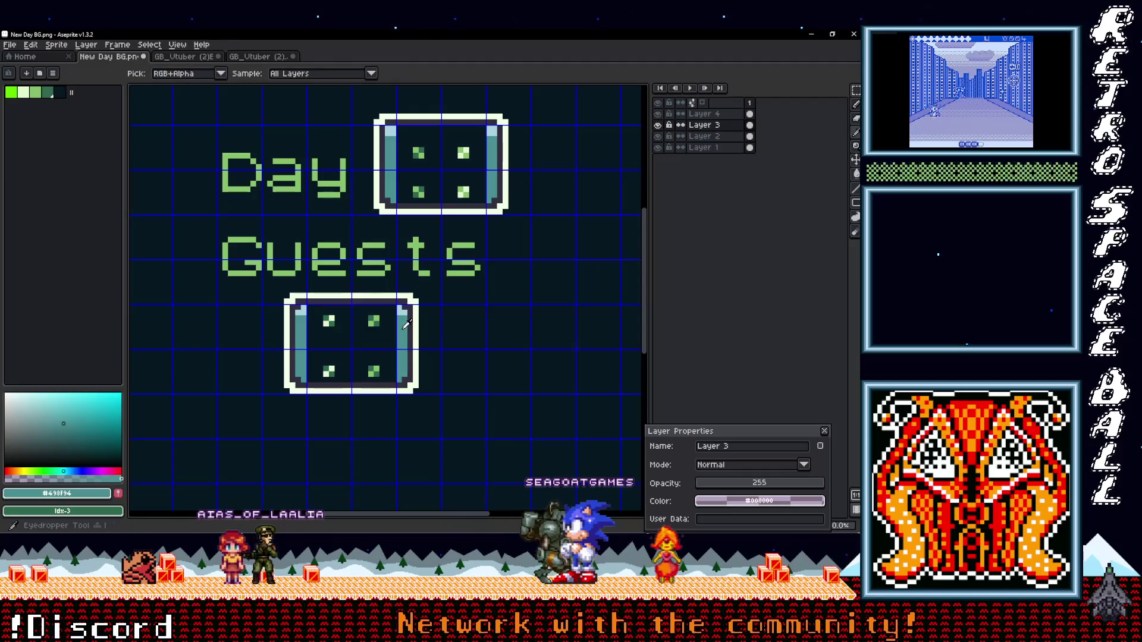
# Step: Fill the background with teal #498F94 and recolour the 'Day' and 'Guests' letters with the dark border colour
pyautogui.click(459, 325)
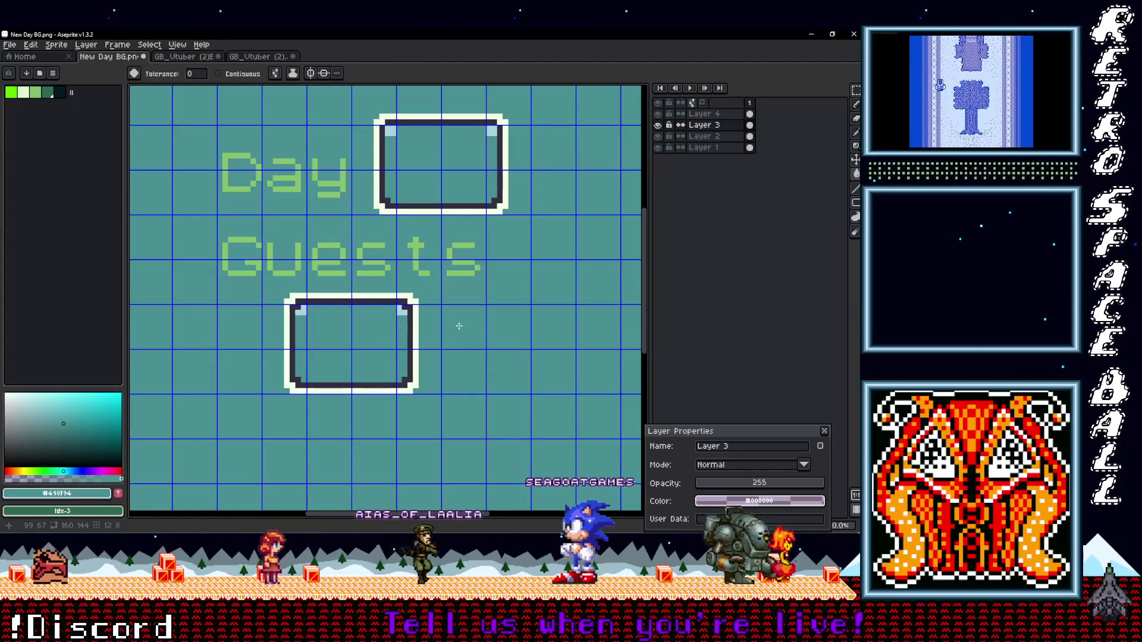
pyautogui.press('i')
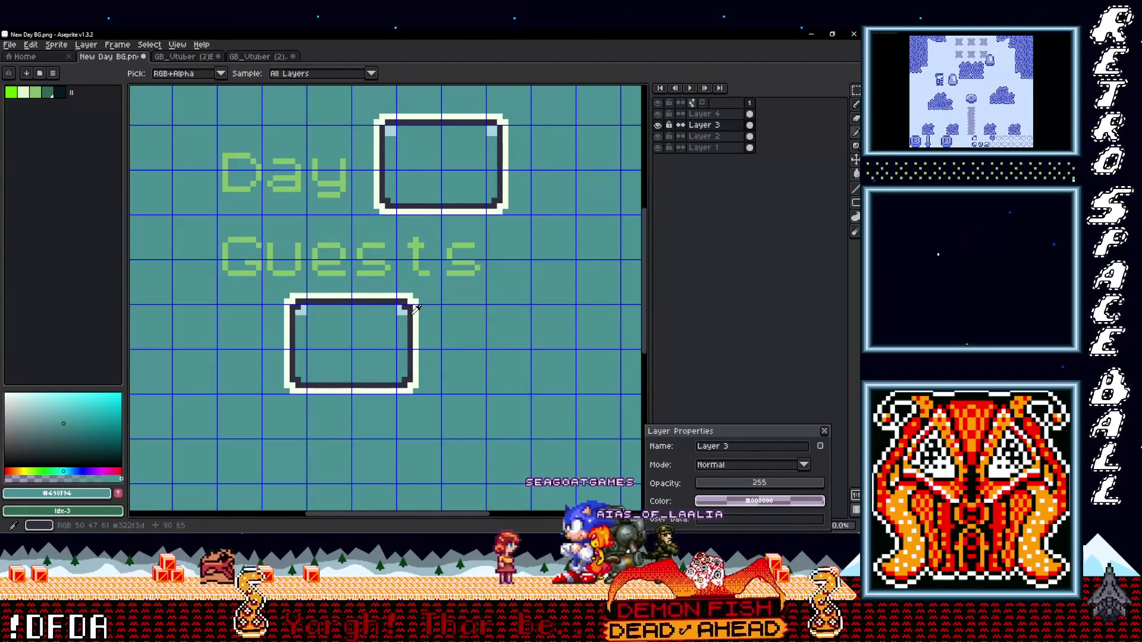
pyautogui.click(411, 311)
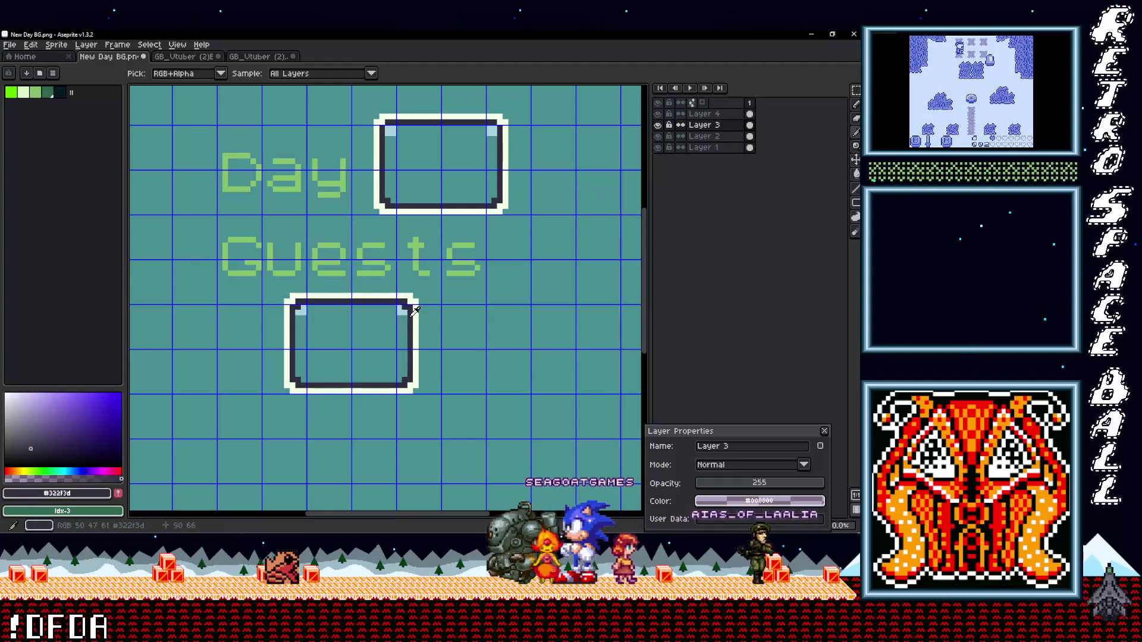
pyautogui.press('g')
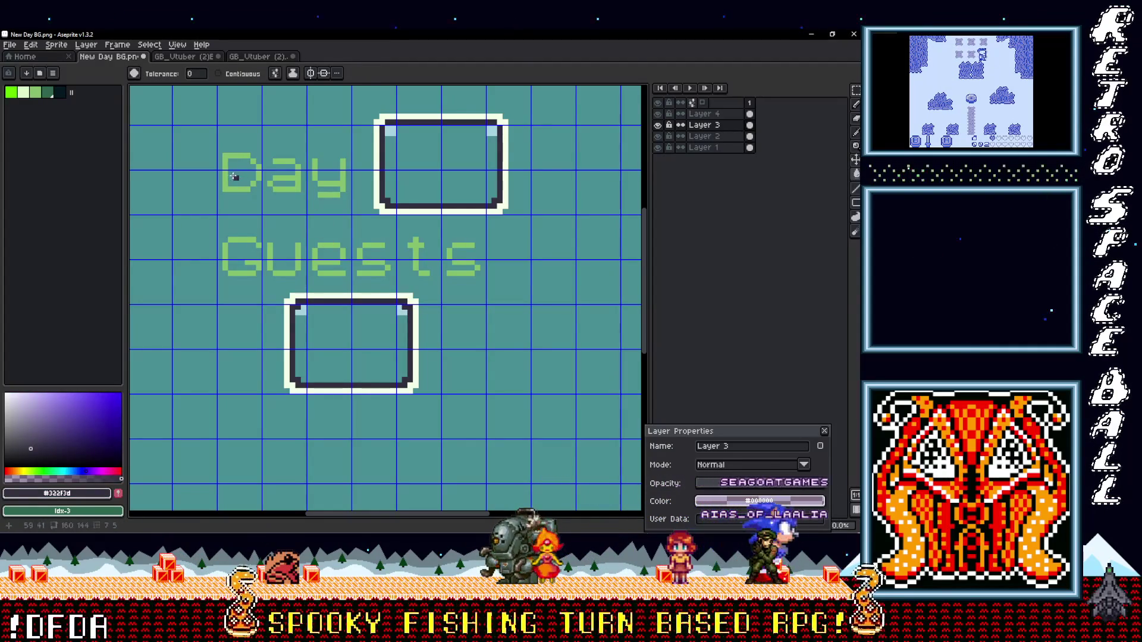
pyautogui.click(226, 175)
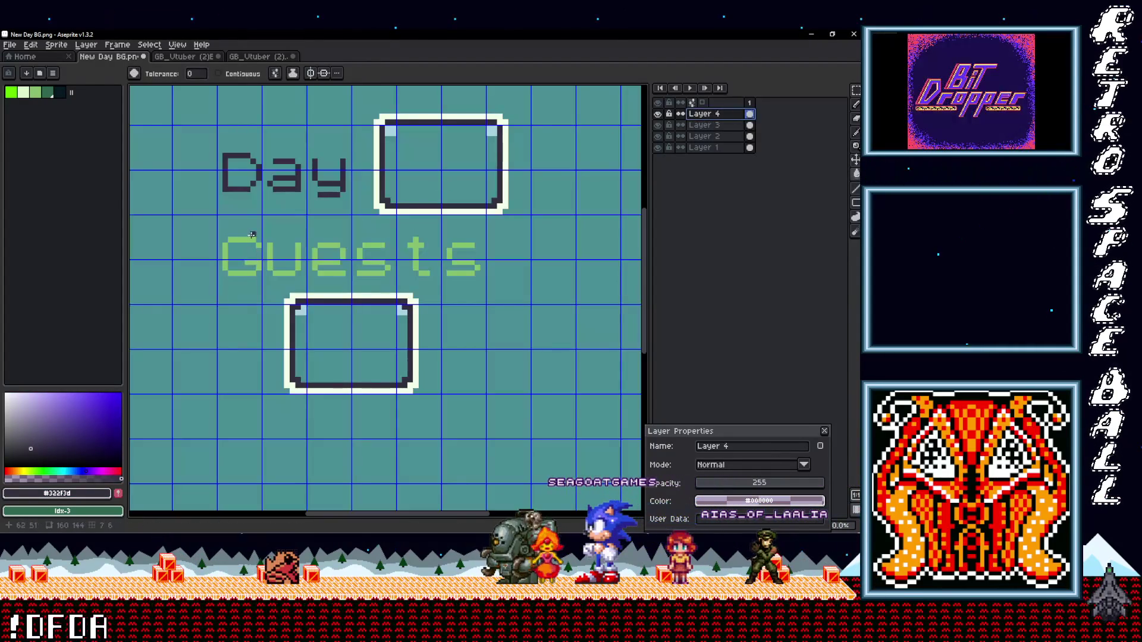
pyautogui.click(252, 240)
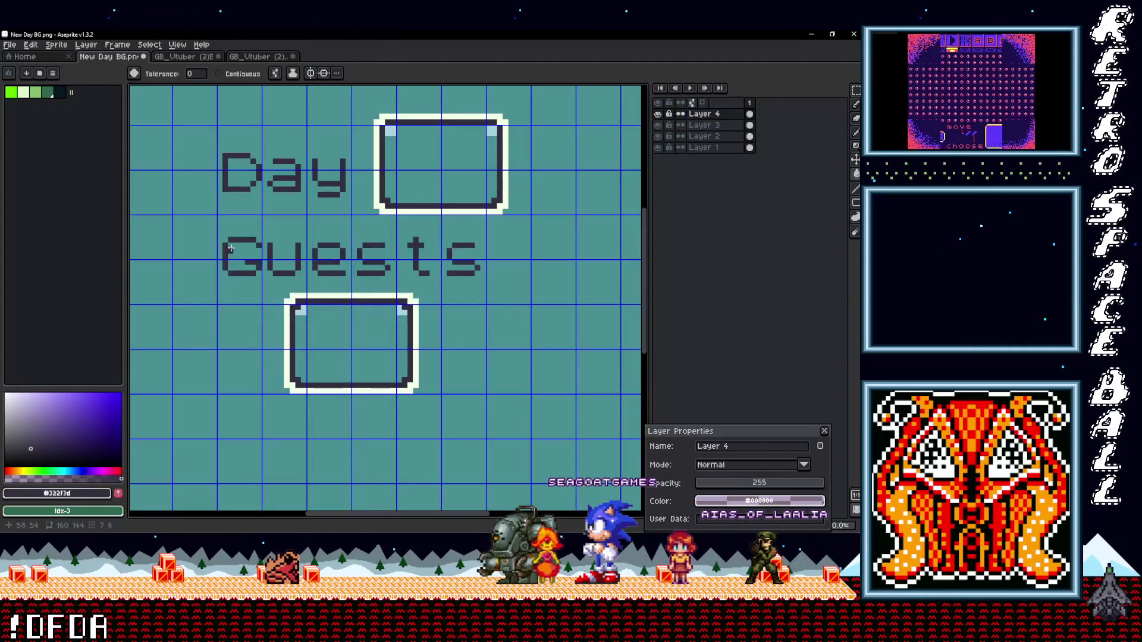
pyautogui.scroll(-2, 361, 298)
pyautogui.scroll(1, 459, 284)
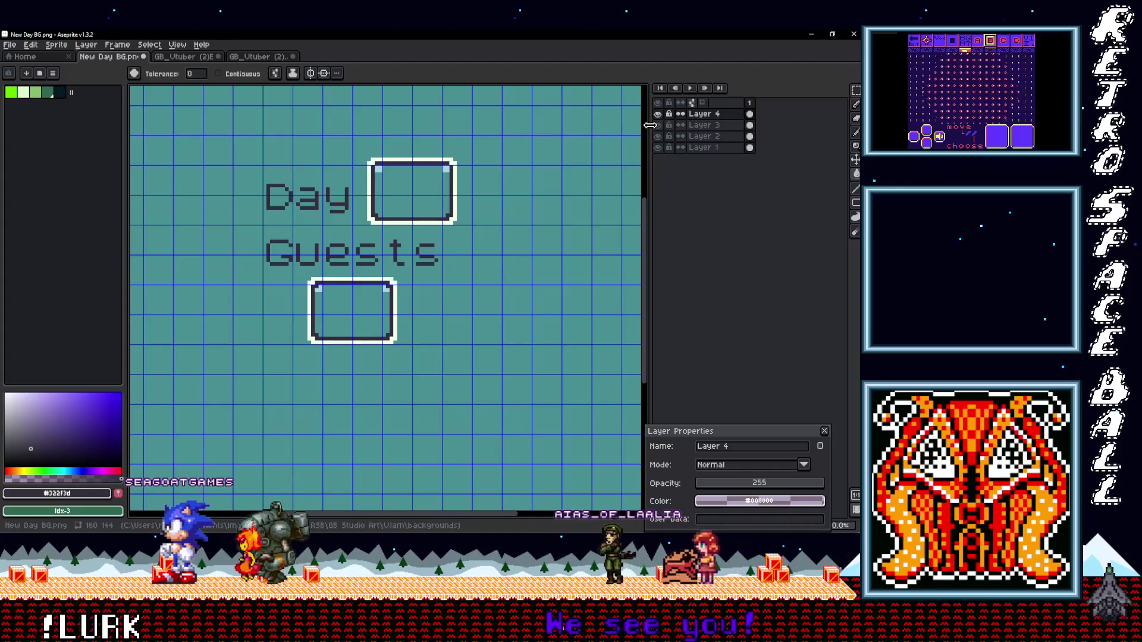
# Step: Merge Layer 4 down, then flatten the visible layers into one Flattened layer
pyautogui.rightClick(711, 119)
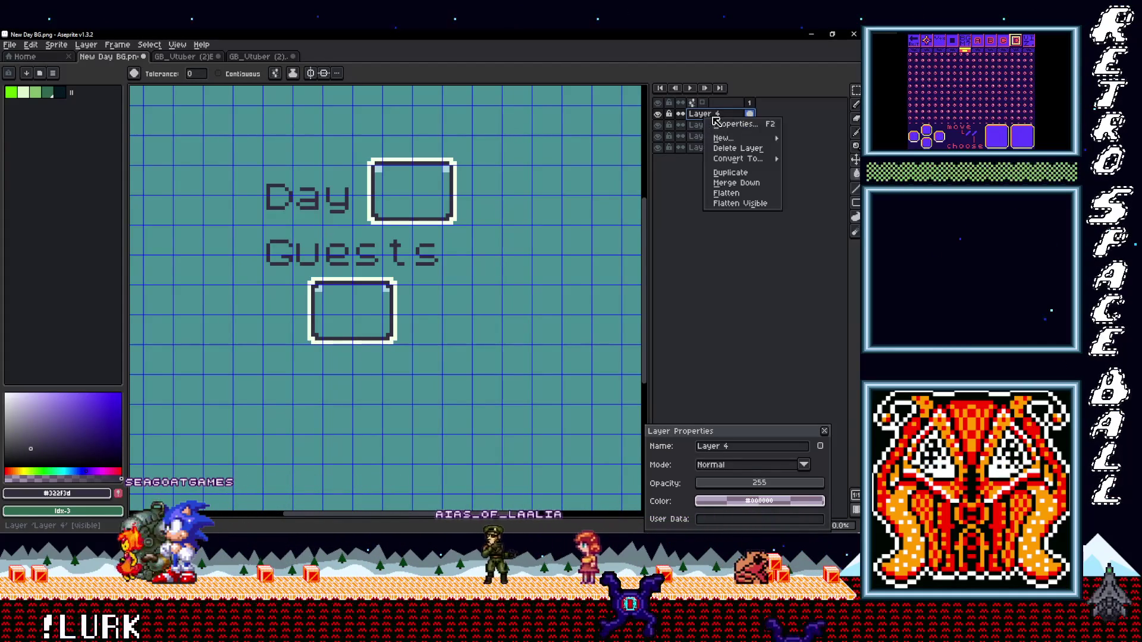
pyautogui.click(736, 183)
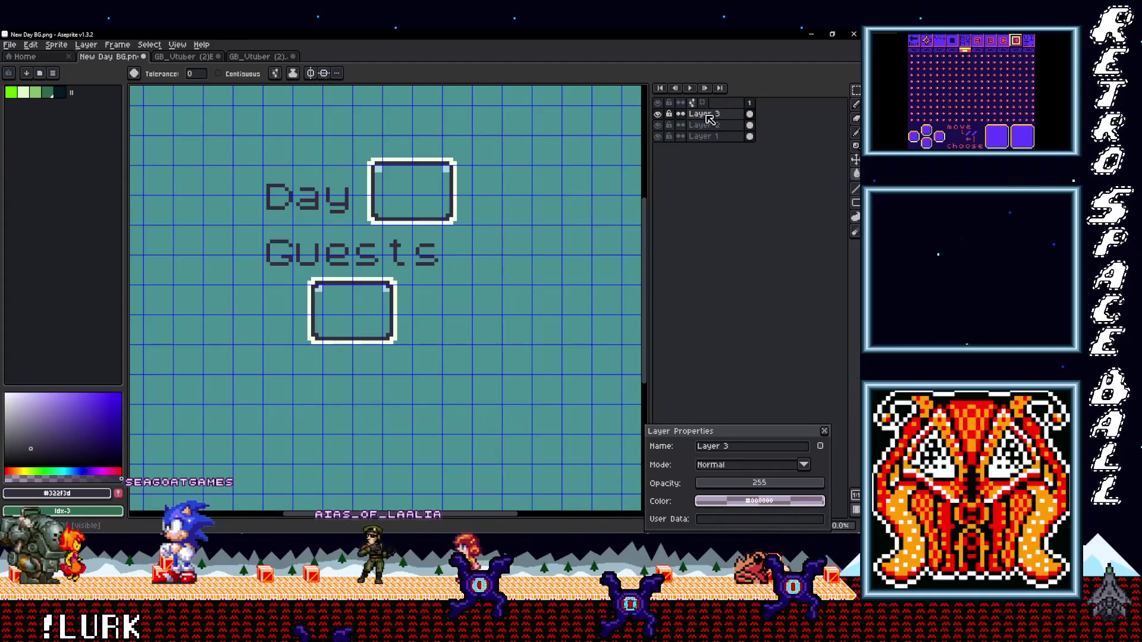
pyautogui.rightClick(710, 119)
pyautogui.click(738, 202)
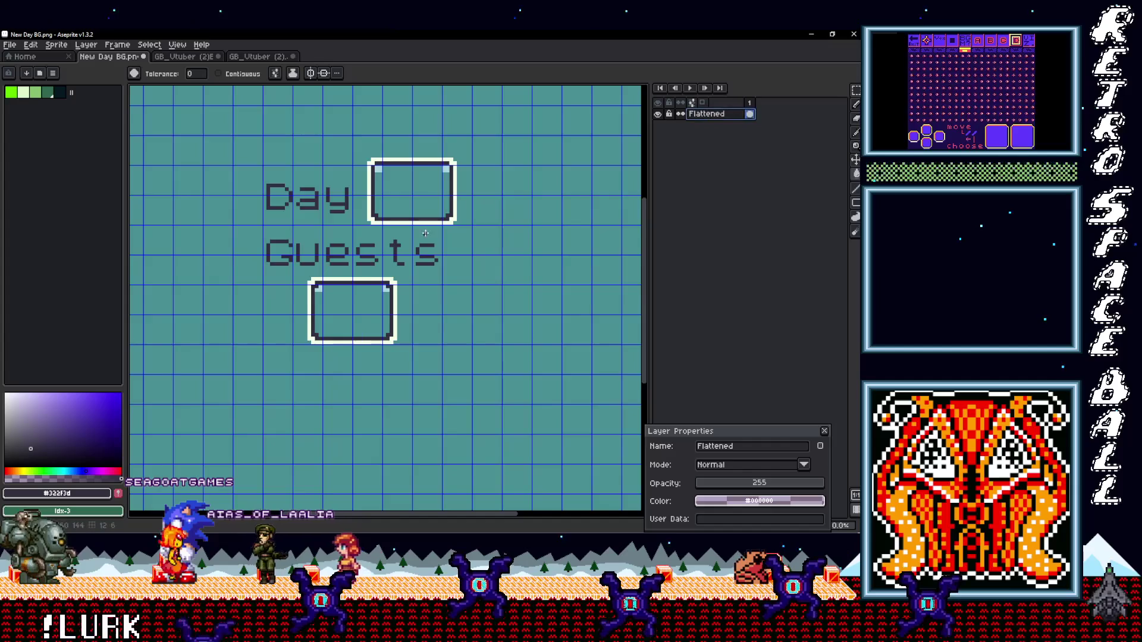
# Step: Marquee-select the whole text and frames area of the artwork
pyautogui.scroll(-3, 441, 225)
pyautogui.scroll(-1, 473, 319)
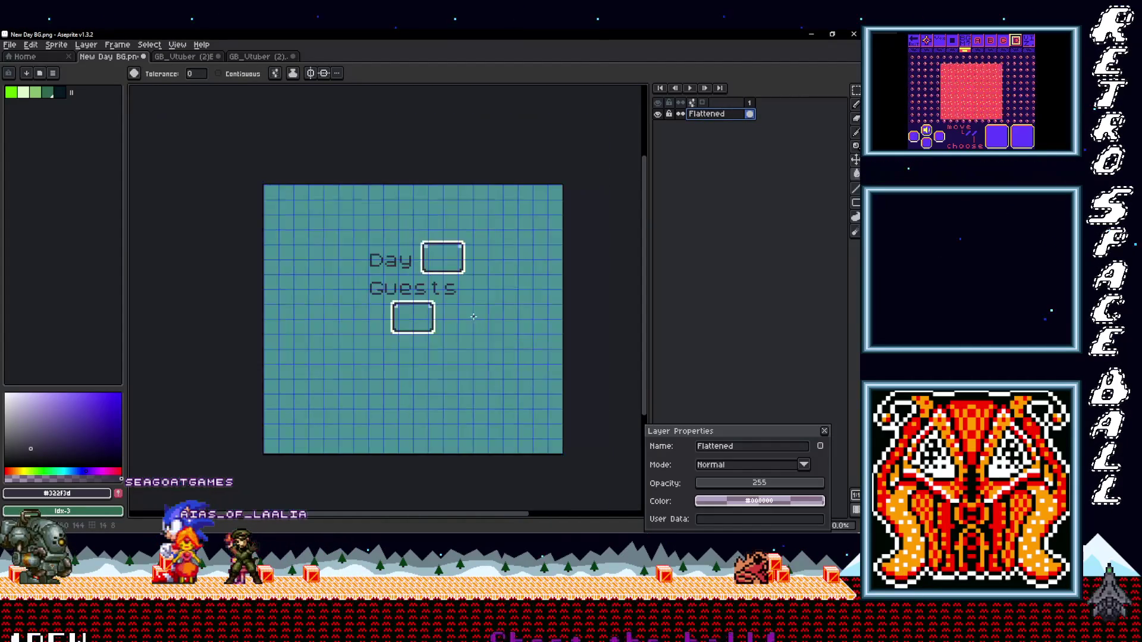
pyautogui.scroll(1, 472, 280)
pyautogui.press('m')
pyautogui.moveTo(507, 353); pyautogui.dragTo(279, 145)
# Step: Move the text and frames about 75 px down and drop them in place
pyautogui.moveTo(441, 206); pyautogui.dragTo(438, 251)
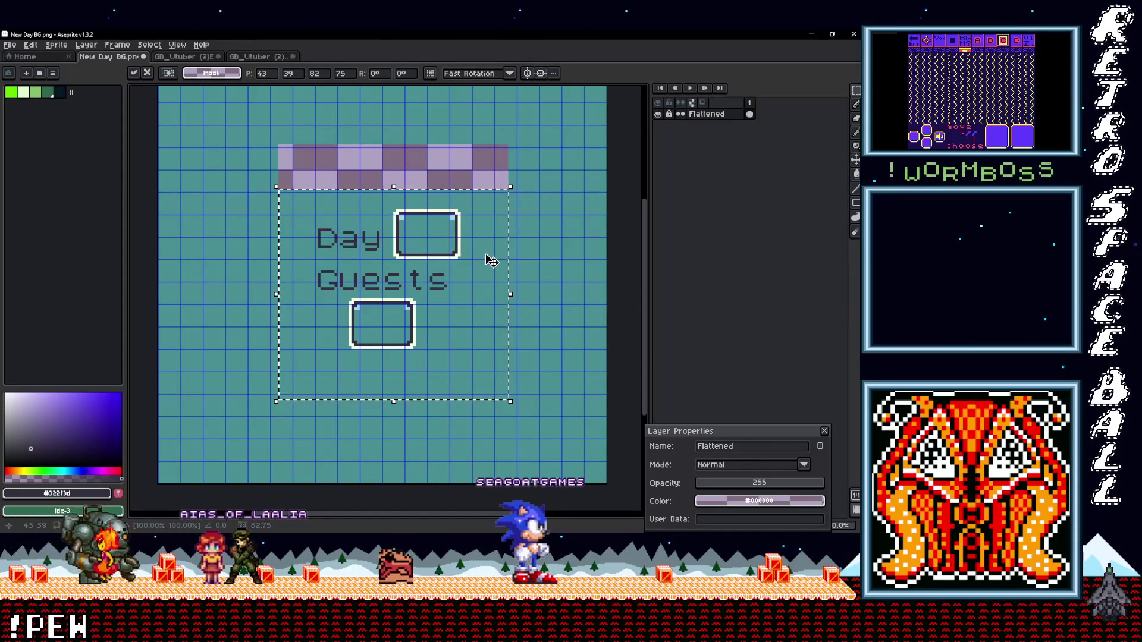
pyautogui.hotkey('ctrl', 'd')
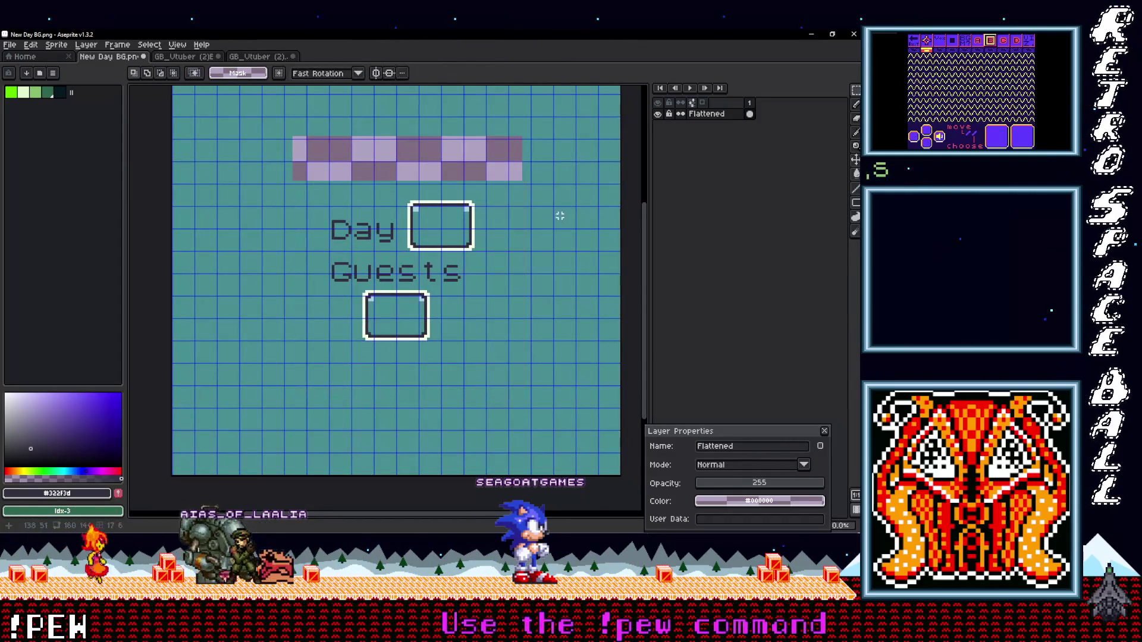
pyautogui.scroll(1, 536, 232)
# Step: Fill the vacated top strip with the sampled teal background colour
pyautogui.press('i')
pyautogui.click(509, 241)
pyautogui.press('g')
pyautogui.click(453, 196)
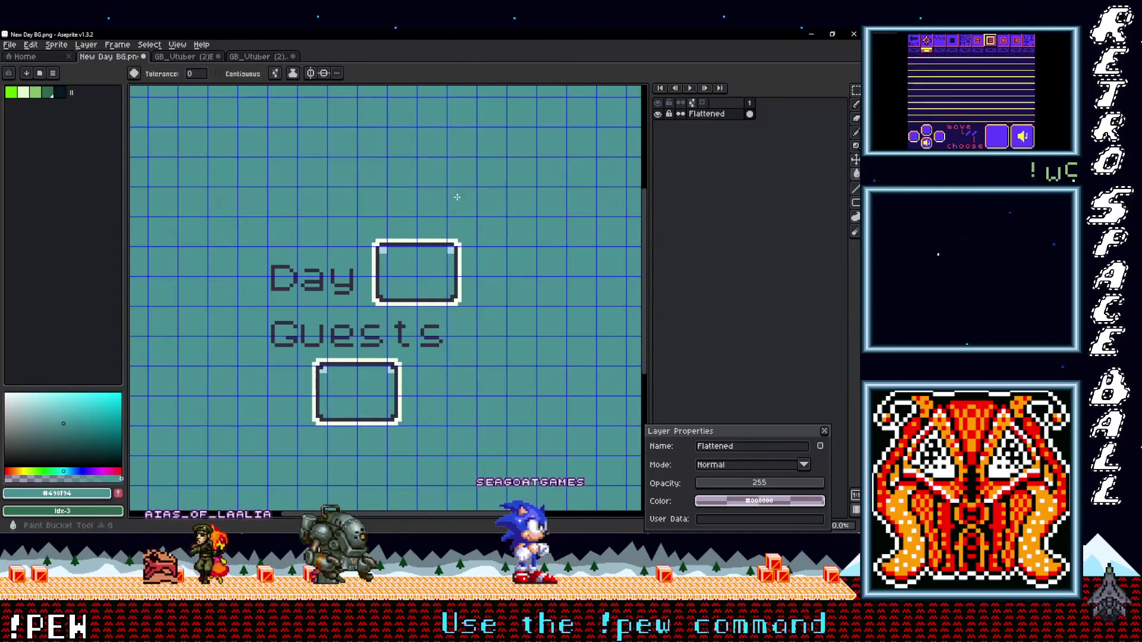
pyautogui.scroll(-4, 453, 195)
pyautogui.scroll(3, 508, 251)
# Step: Recentre the view on the artwork and sample the box's light-blue corner colour
pyautogui.moveTo(471, 240); pyautogui.dragTo(488, 299)
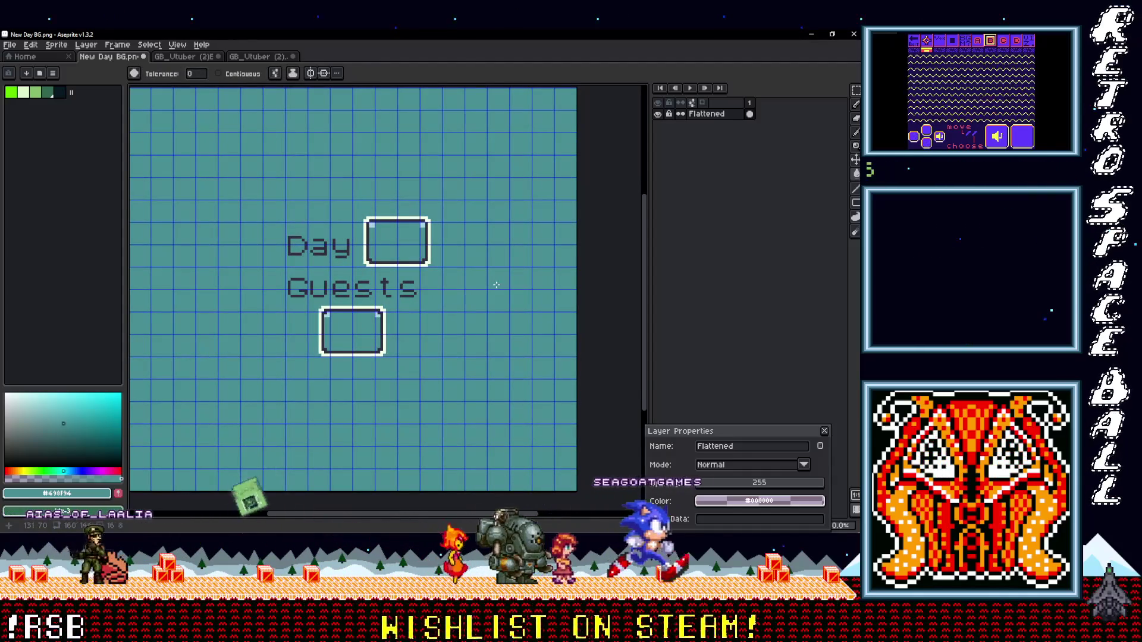
pyautogui.scroll(2, 386, 271)
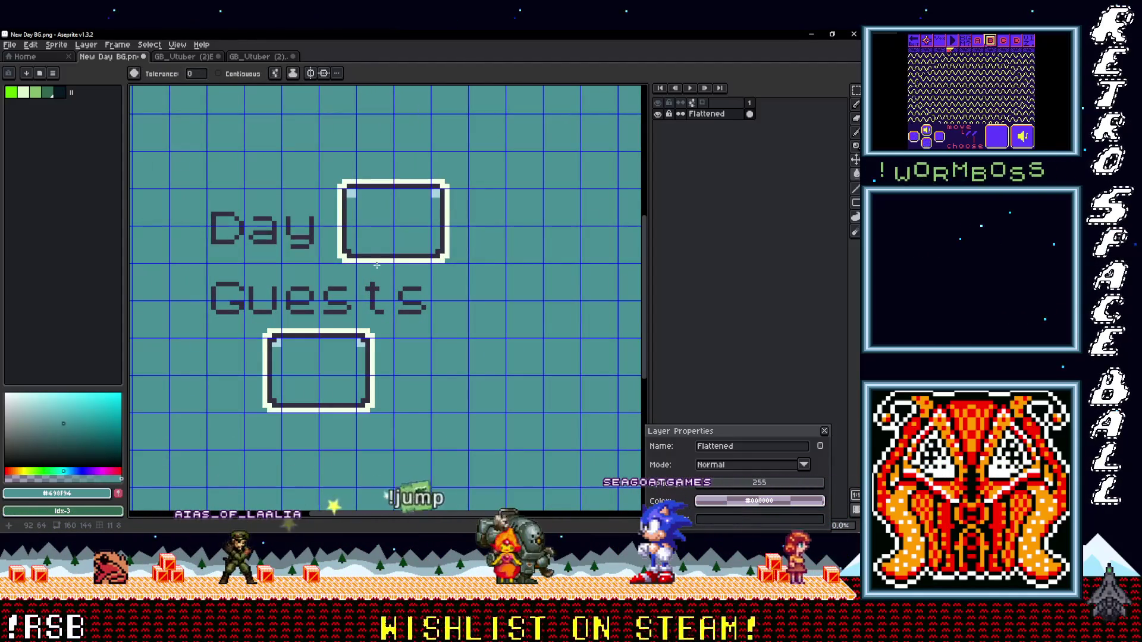
pyautogui.scroll(-1, 377, 266)
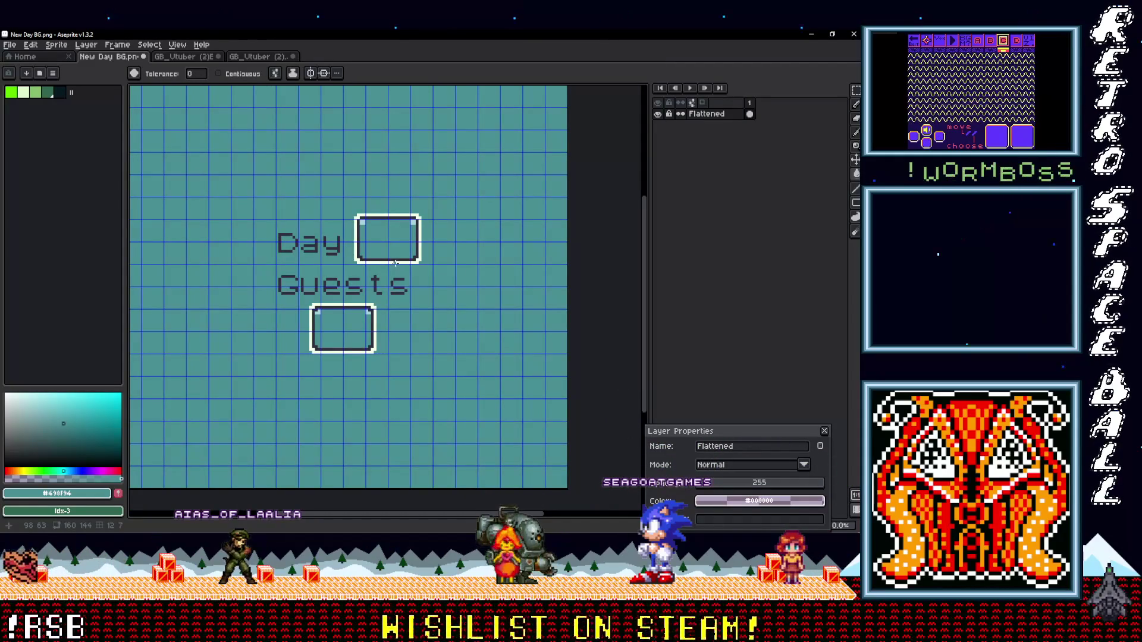
pyautogui.moveTo(405, 258); pyautogui.dragTo(464, 243)
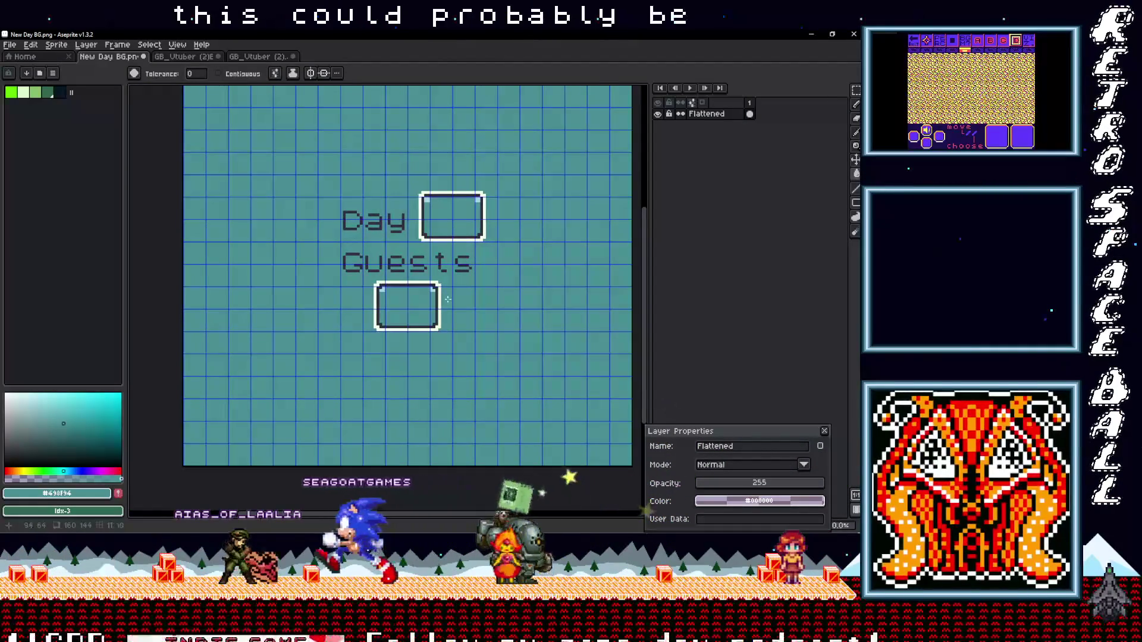
pyautogui.scroll(1, 444, 300)
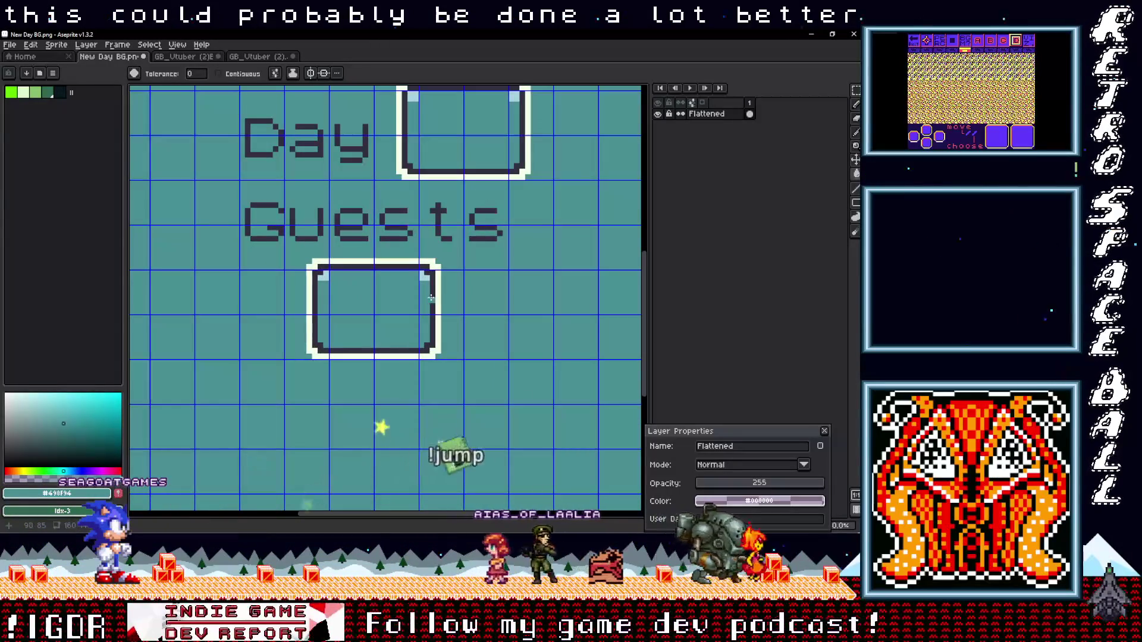
pyautogui.scroll(1, 437, 301)
pyautogui.keyDown('alt'); pyautogui.click(424, 266); pyautogui.keyUp('alt')
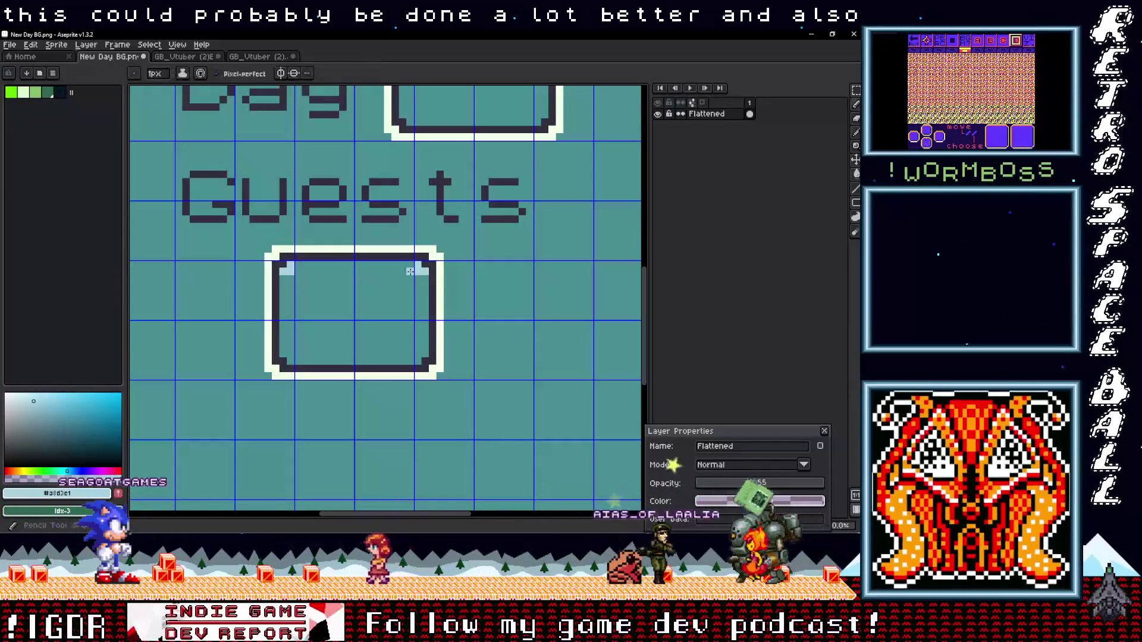
# Step: Add light-blue notch pixels under the Guests box's top line
pyautogui.keyDown('shift'); pyautogui.click(413, 269); pyautogui.keyUp('shift')
pyautogui.scroll(2, 413, 269)
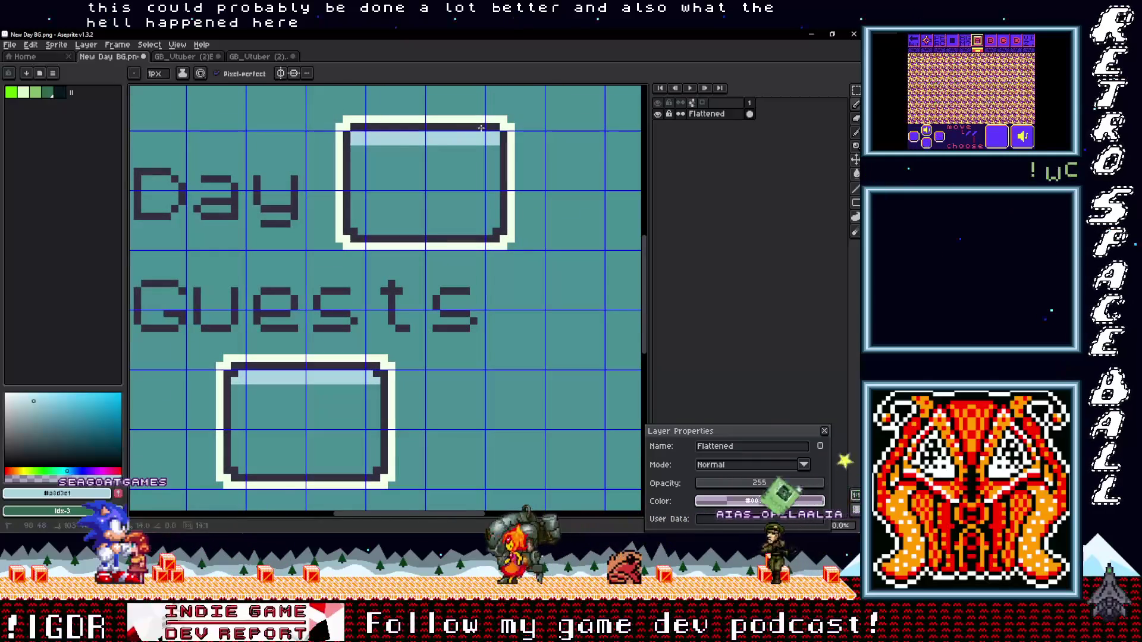
pyautogui.scroll(-2, 335, 310)
pyautogui.click(327, 310)
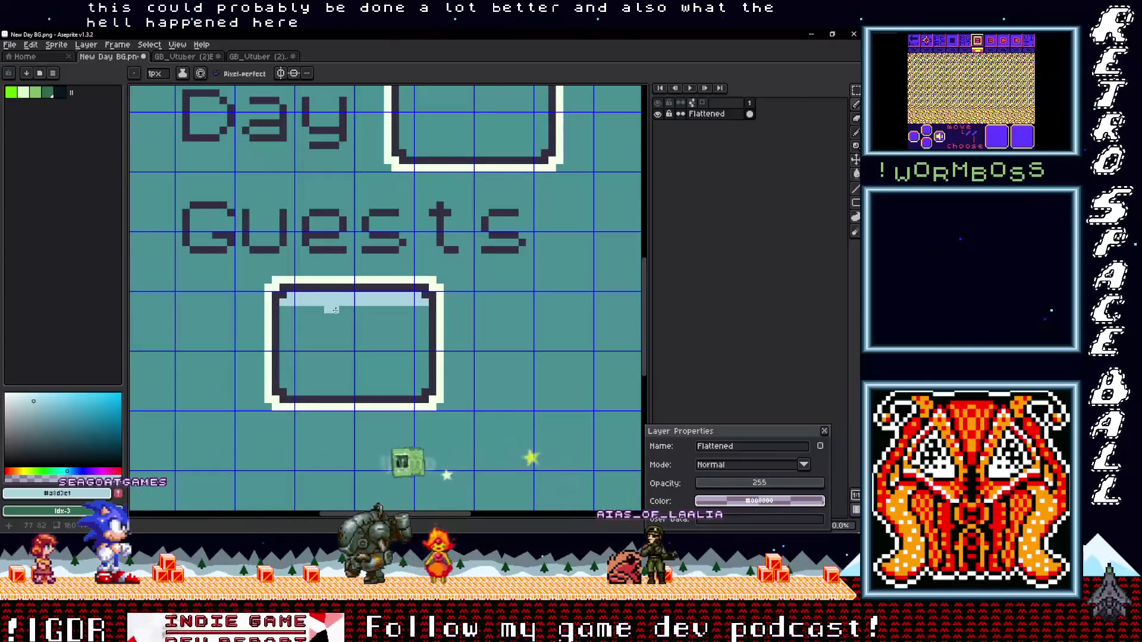
pyautogui.click(395, 309)
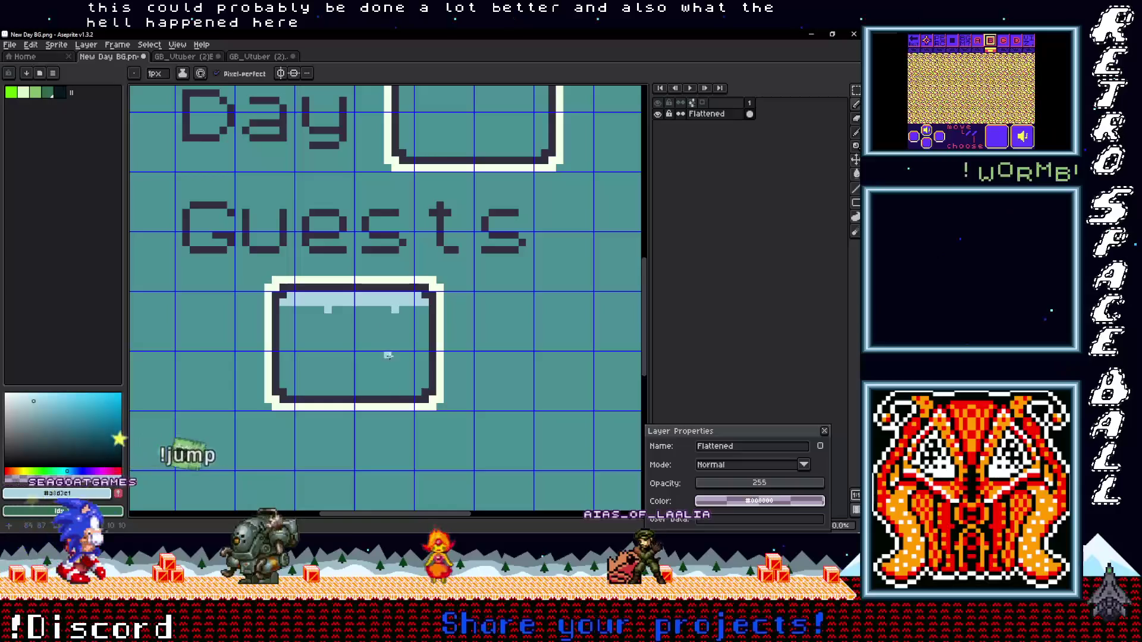
# Step: Add notch pixels under the Day box's top band
pyautogui.keyDown('alt'); pyautogui.click(395, 392); pyautogui.keyUp('alt')
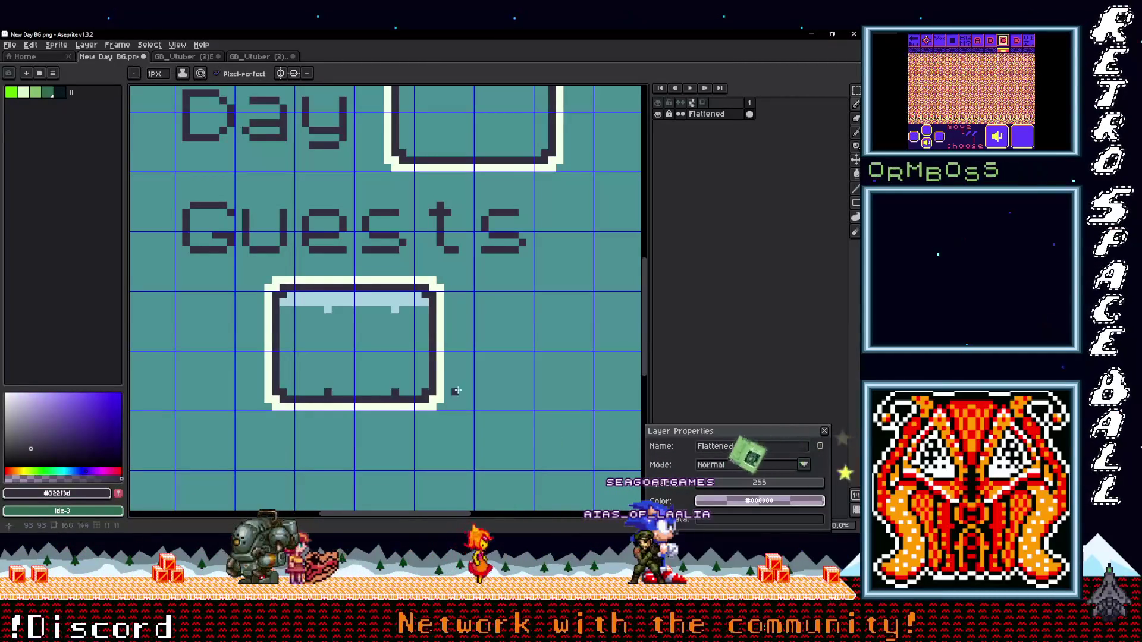
pyautogui.scroll(-3, 404, 384)
pyautogui.scroll(2, 470, 345)
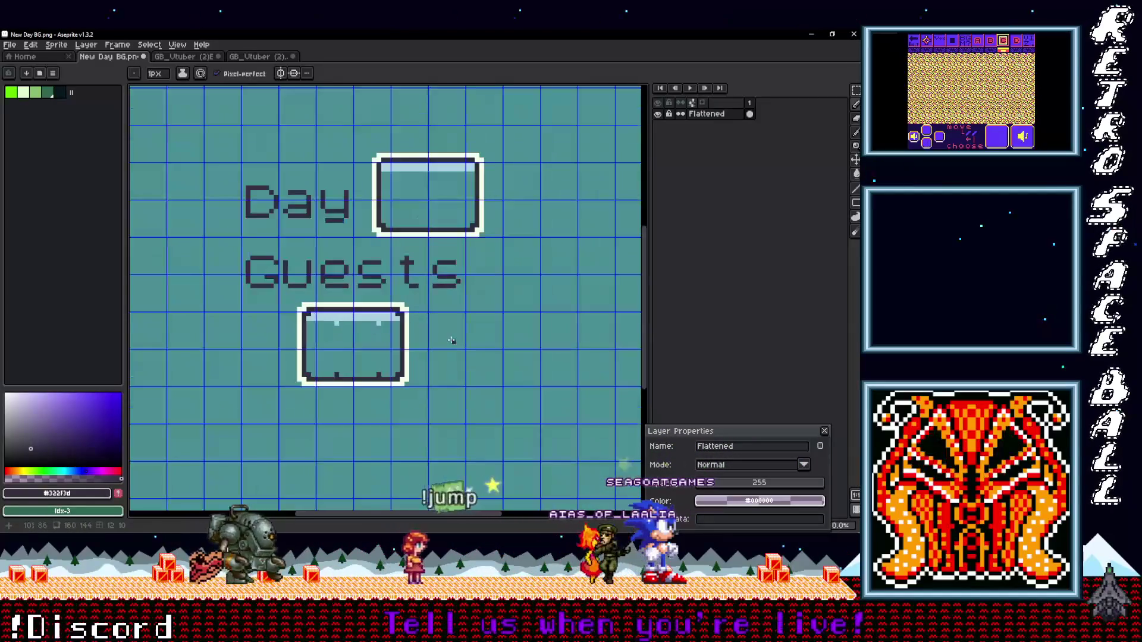
pyautogui.scroll(2, 416, 294)
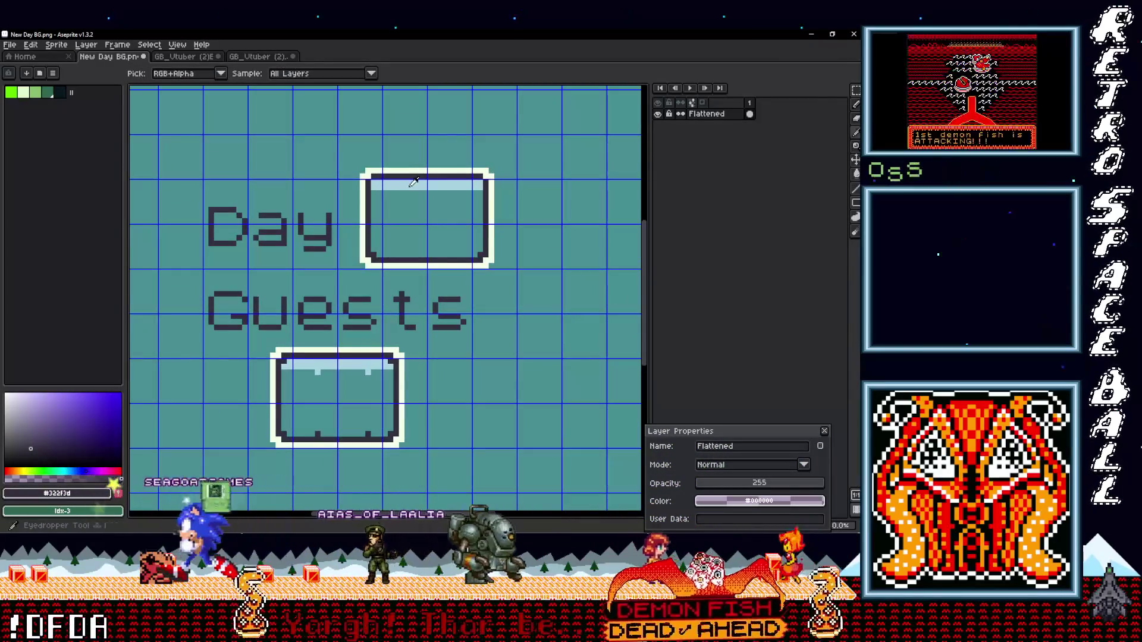
pyautogui.keyDown('alt'); pyautogui.click(416, 185); pyautogui.keyUp('alt')
pyautogui.click(402, 192)
pyautogui.click(441, 192)
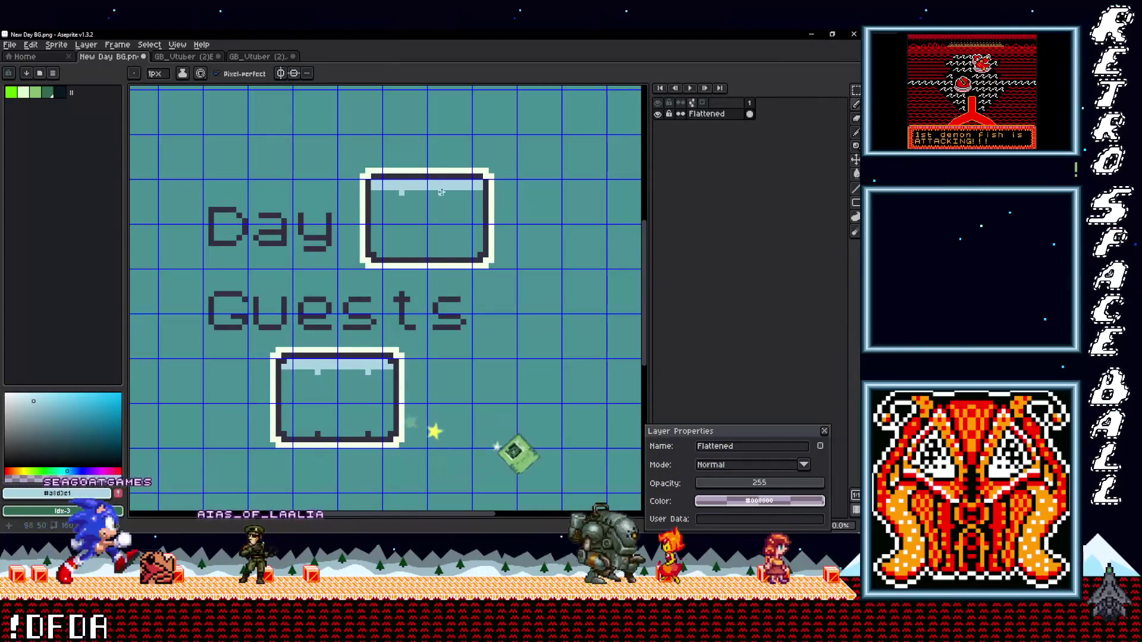
# Step: Pick the dark outline colour again, then bring the SoundCloud browser forward
pyautogui.press('alt')
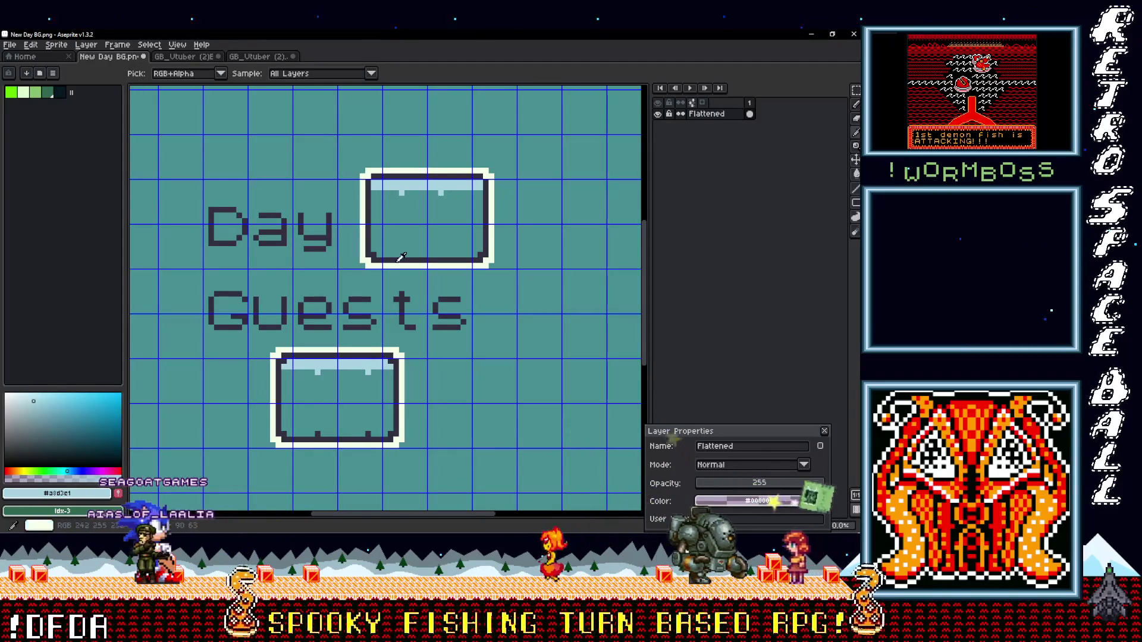
pyautogui.keyDown('alt'); pyautogui.click(398, 261); pyautogui.keyUp('alt')
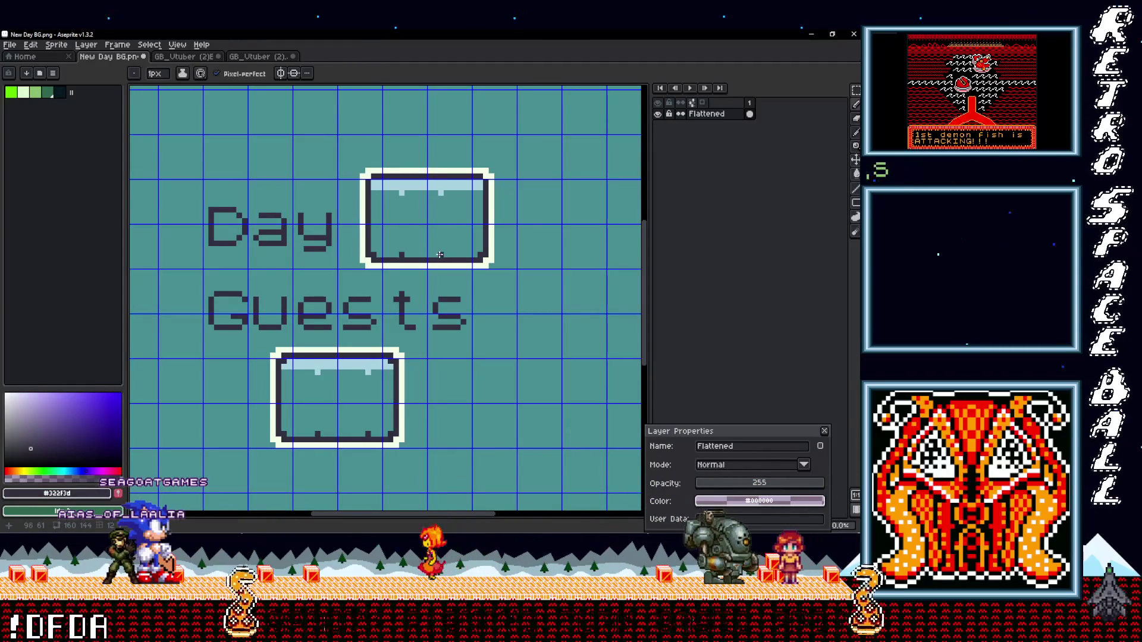
pyautogui.scroll(-1, 464, 293)
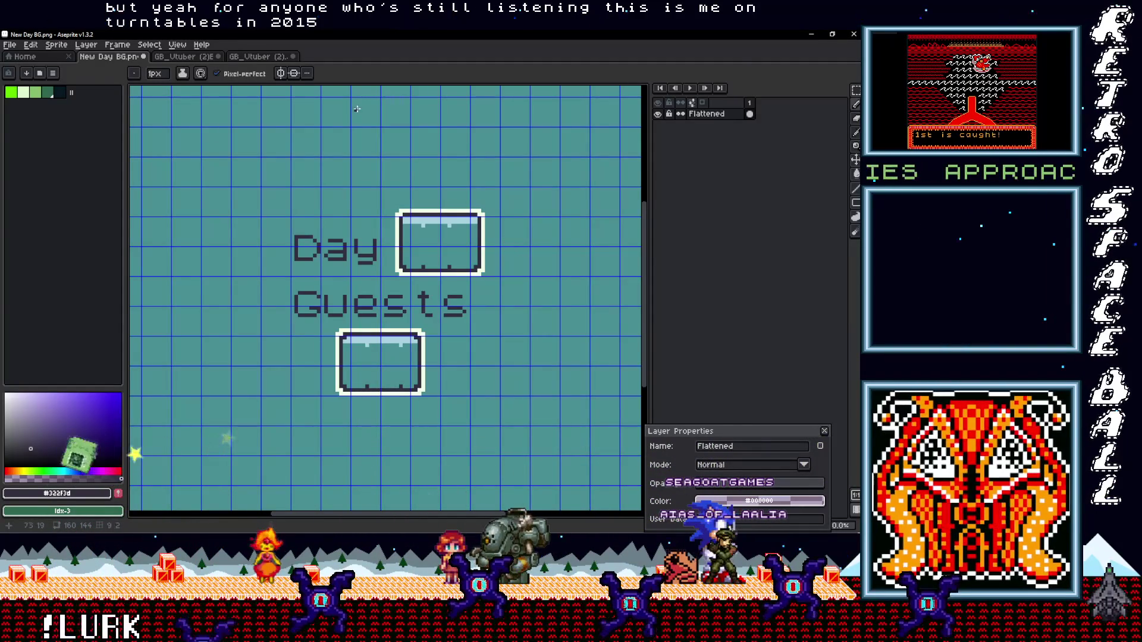
pyautogui.hotkey('alt', 'Tab')
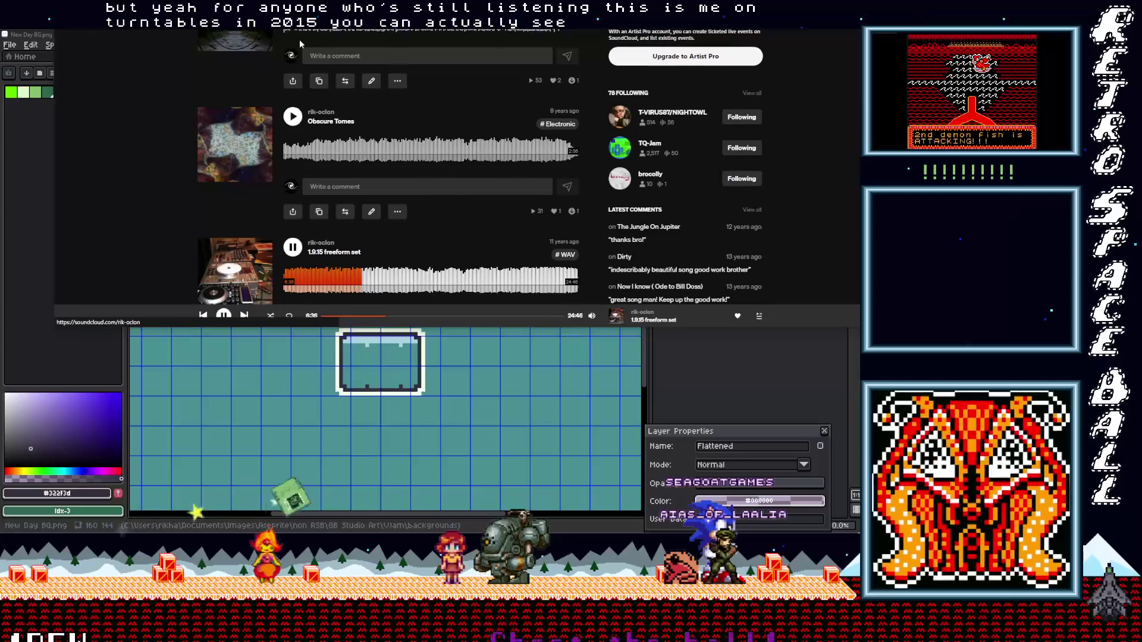
pyautogui.click(249, 251)
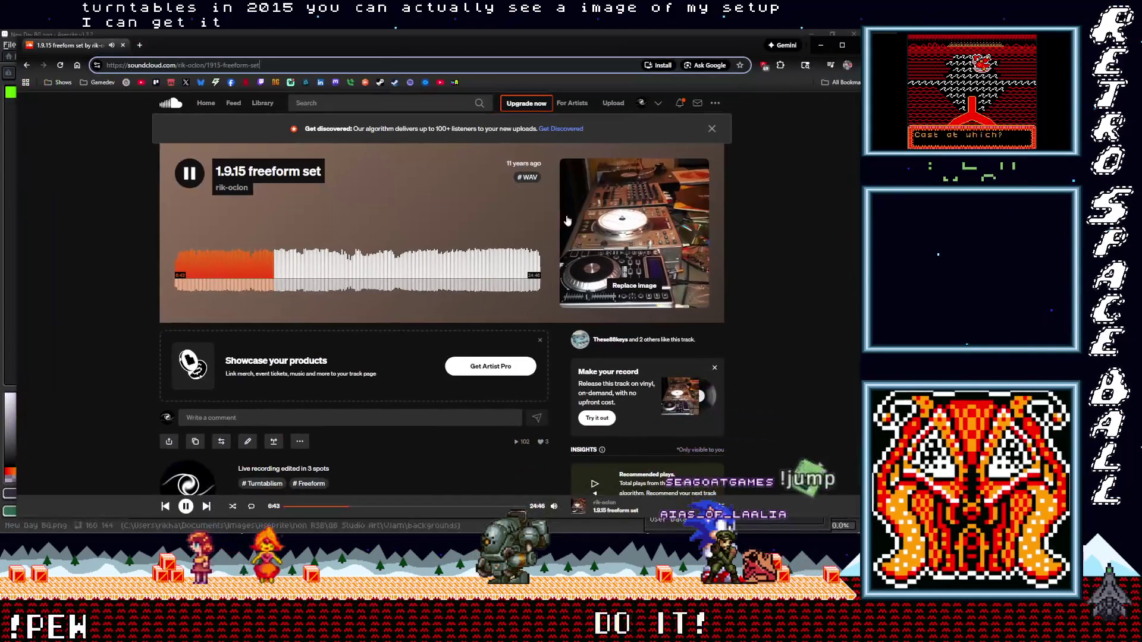
pyautogui.click(609, 194)
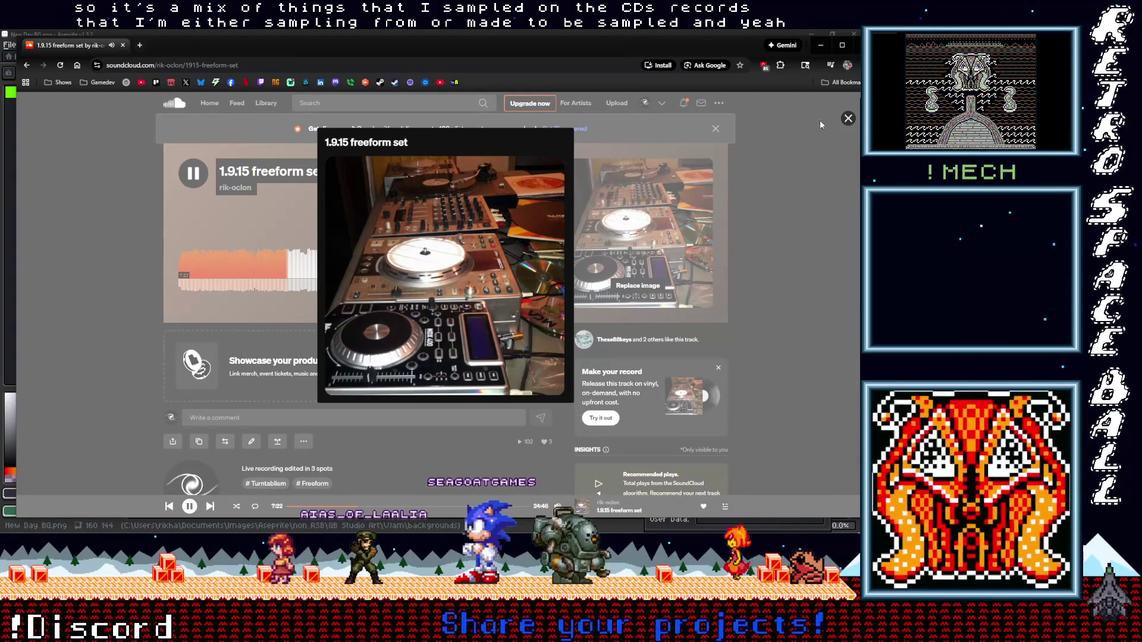
pyautogui.click(849, 118)
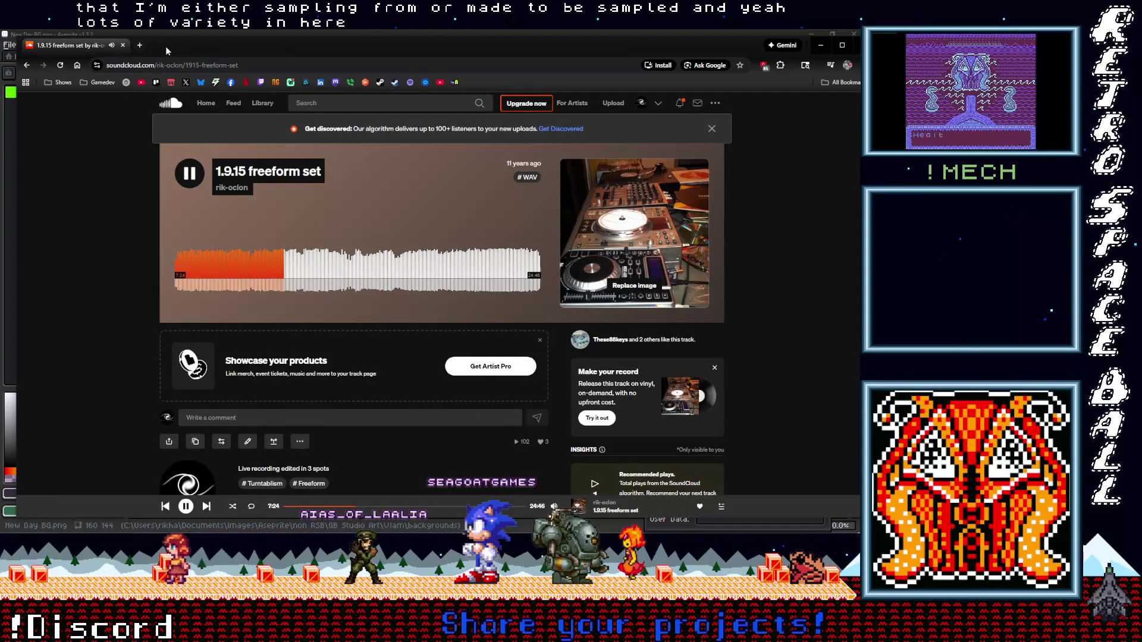
pyautogui.click(276, 35)
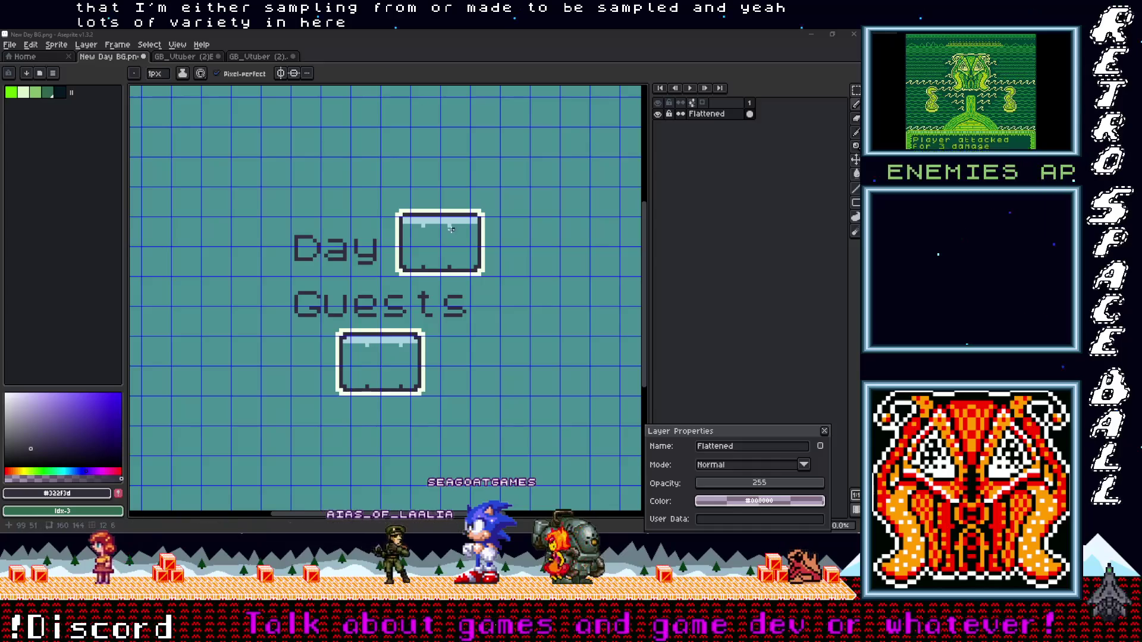
# Step: Save the edited New Day BG.png from Aseprite's File menu
pyautogui.scroll(-3, 459, 225)
pyautogui.scroll(2, 384, 248)
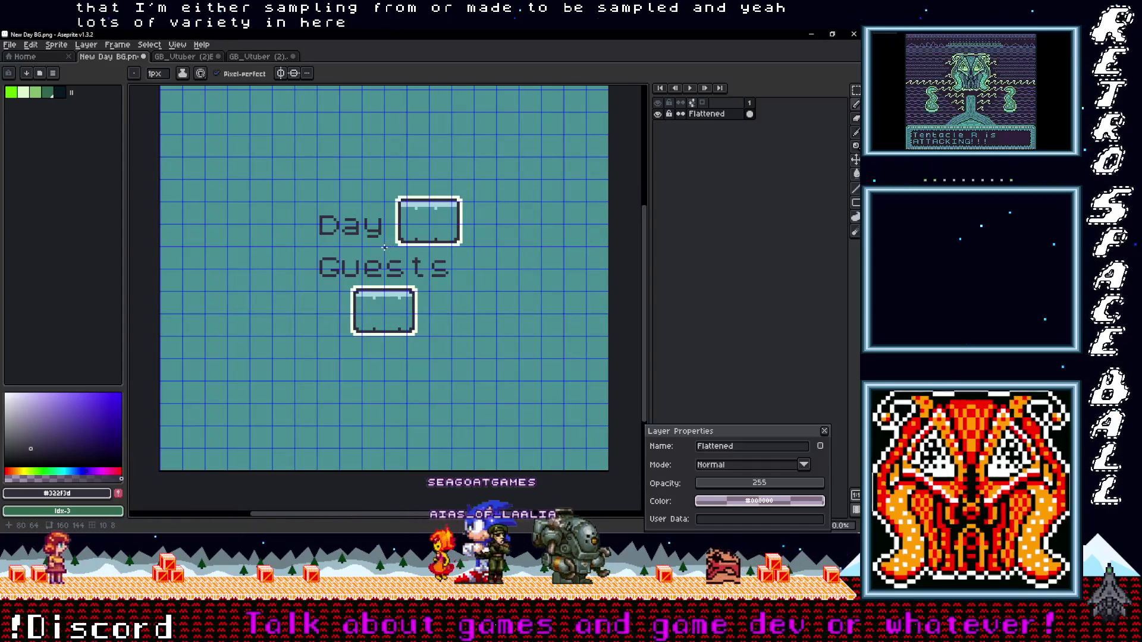
pyautogui.click(10, 45)
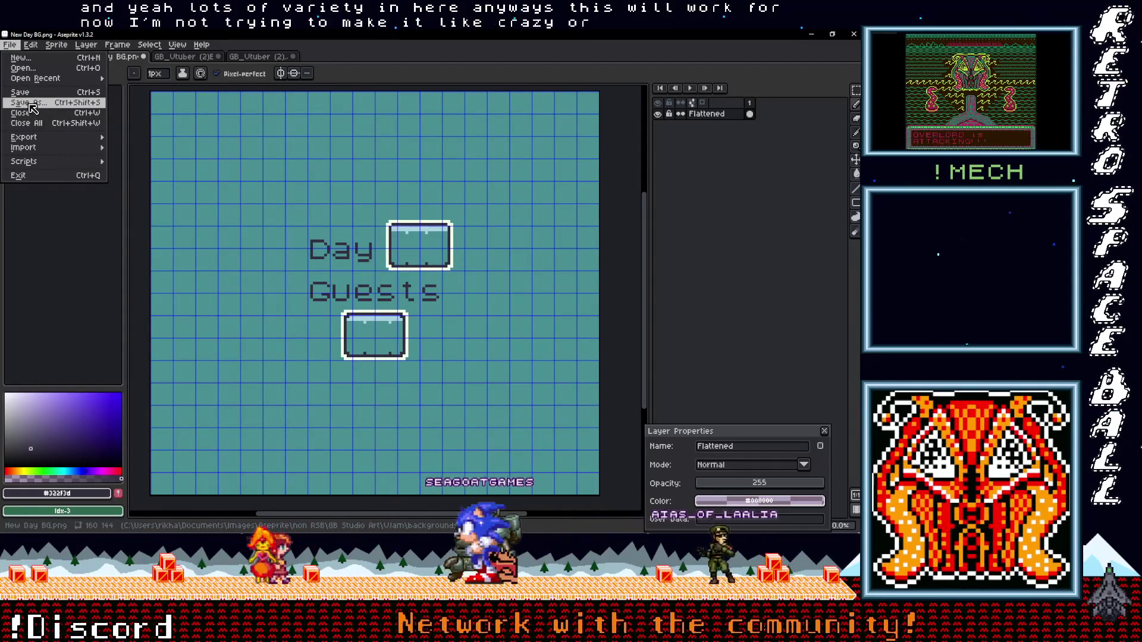
pyautogui.click(20, 92)
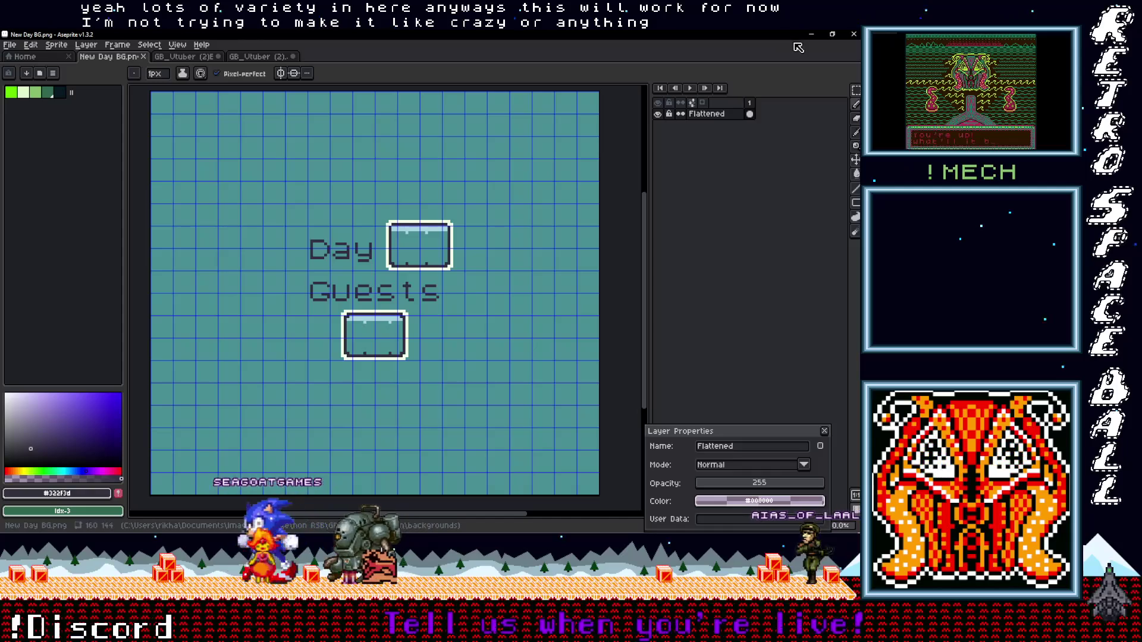
pyautogui.scroll(1, 502, 269)
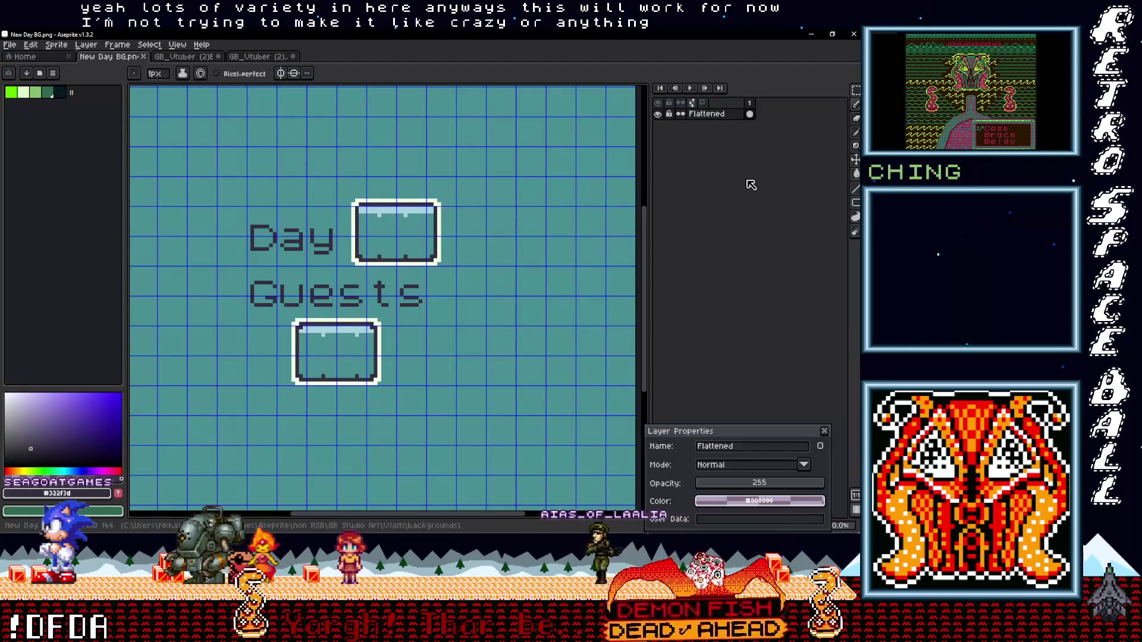
pyautogui.moveTo(824, 265)
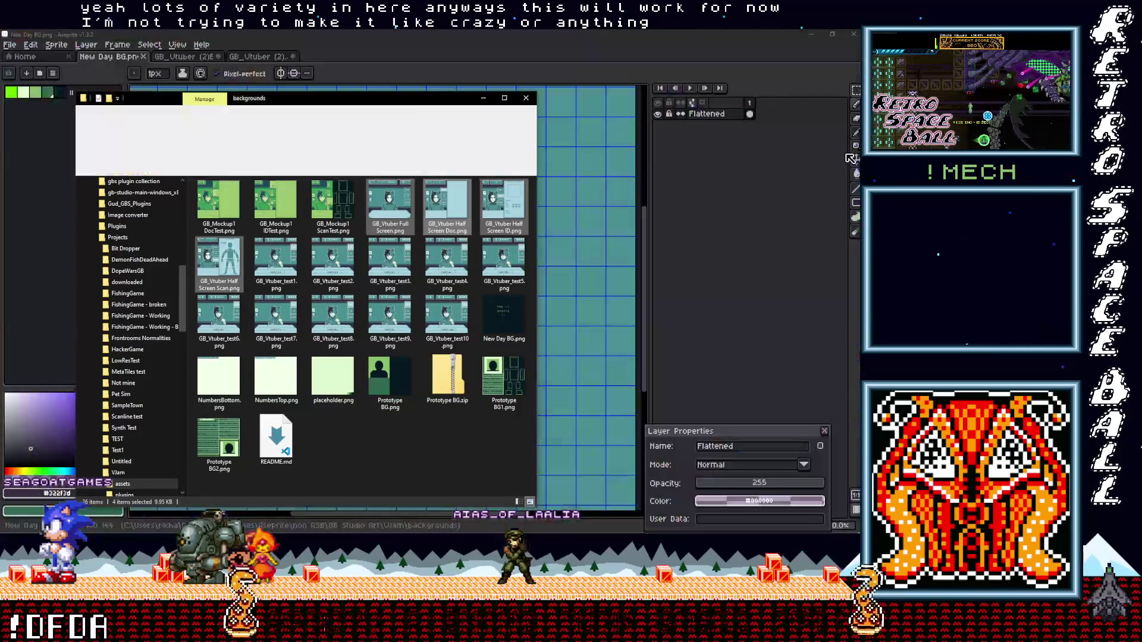
# Step: In File Explorer, browse to Vlam > backgrounds and copy New Day BG.png
pyautogui.moveTo(818, 65)
pyautogui.moveTo(827, 113)
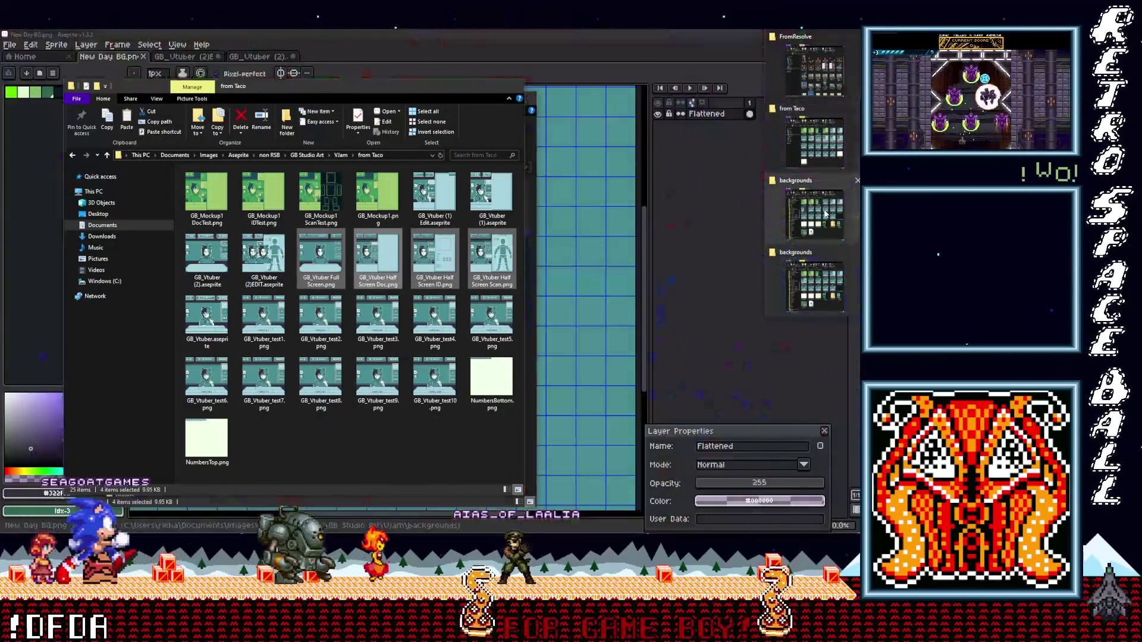
pyautogui.moveTo(825, 214)
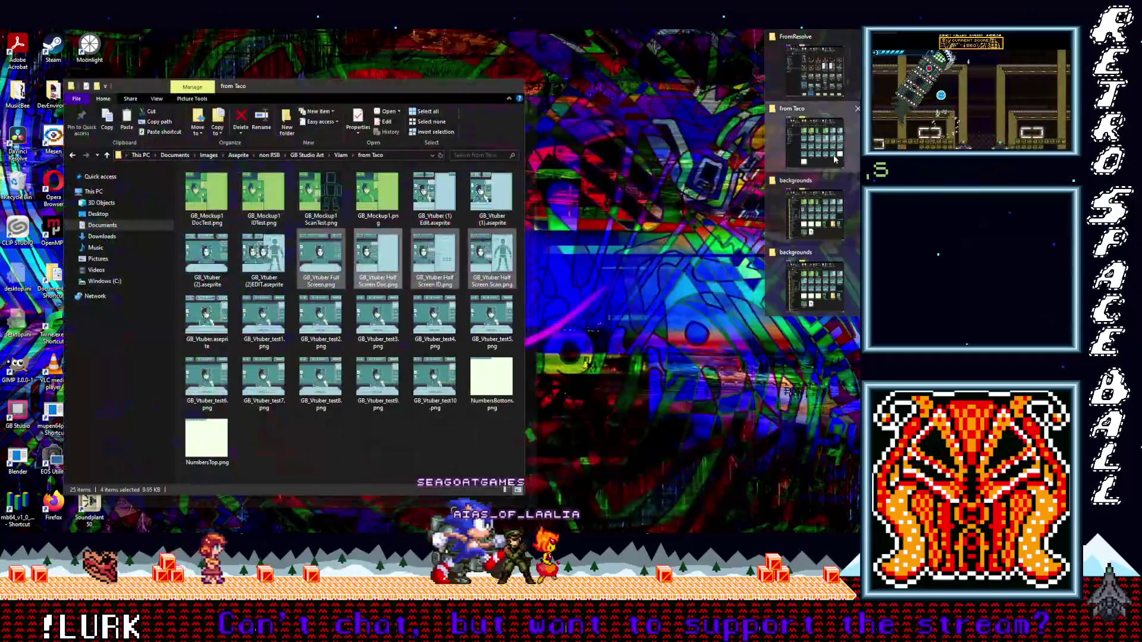
pyautogui.click(815, 136)
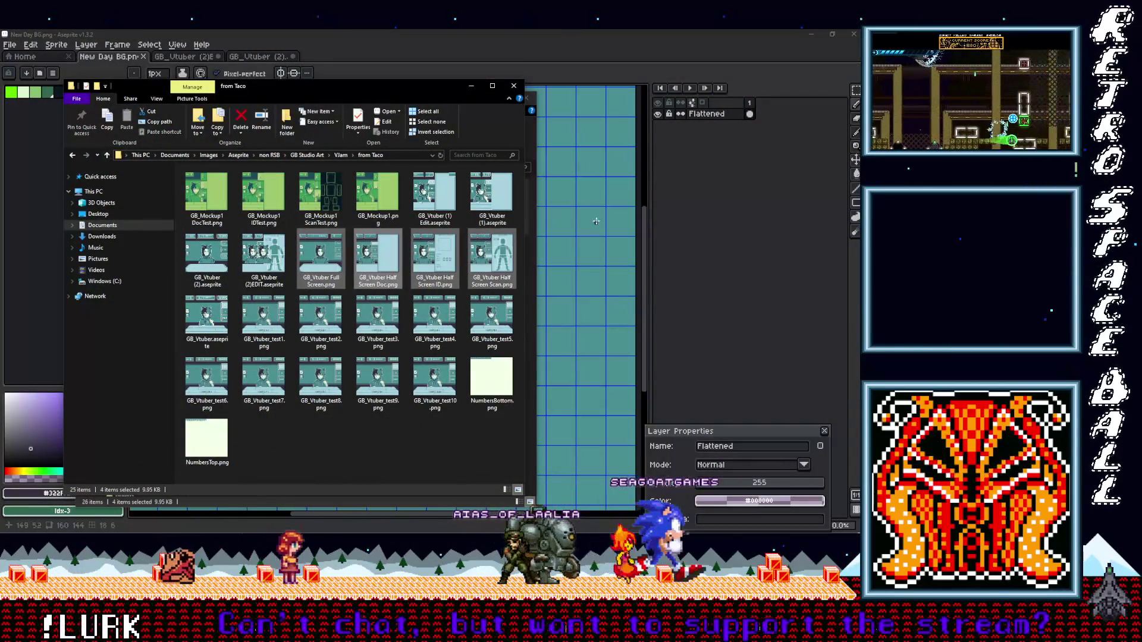
pyautogui.click(107, 156)
pyautogui.click(107, 155)
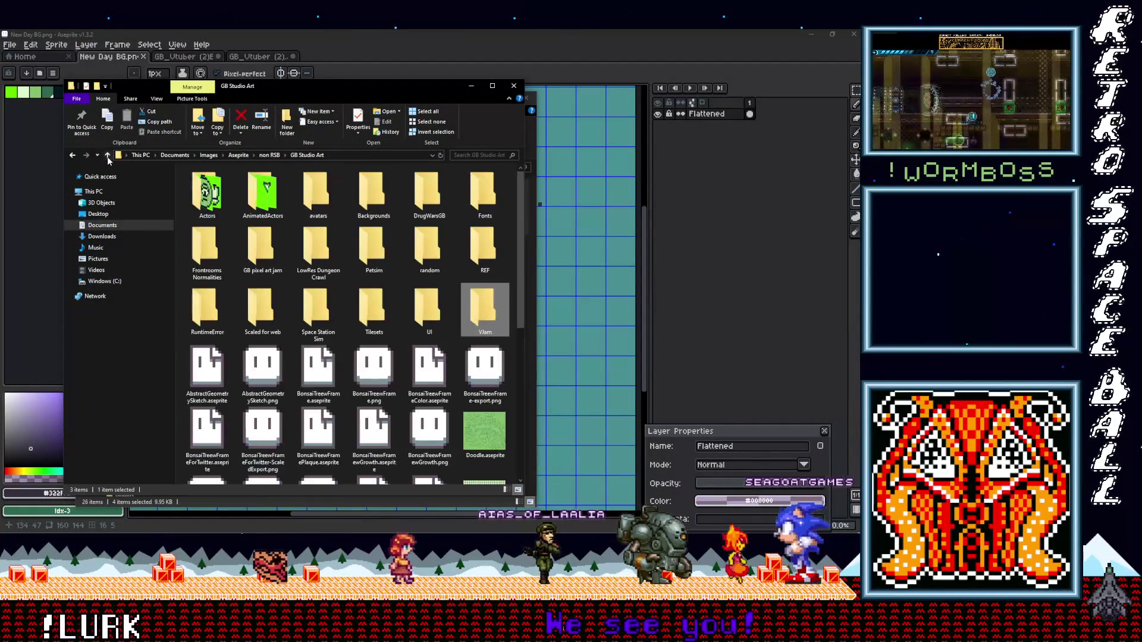
pyautogui.doubleClick(227, 192)
pyautogui.doubleClick(226, 194)
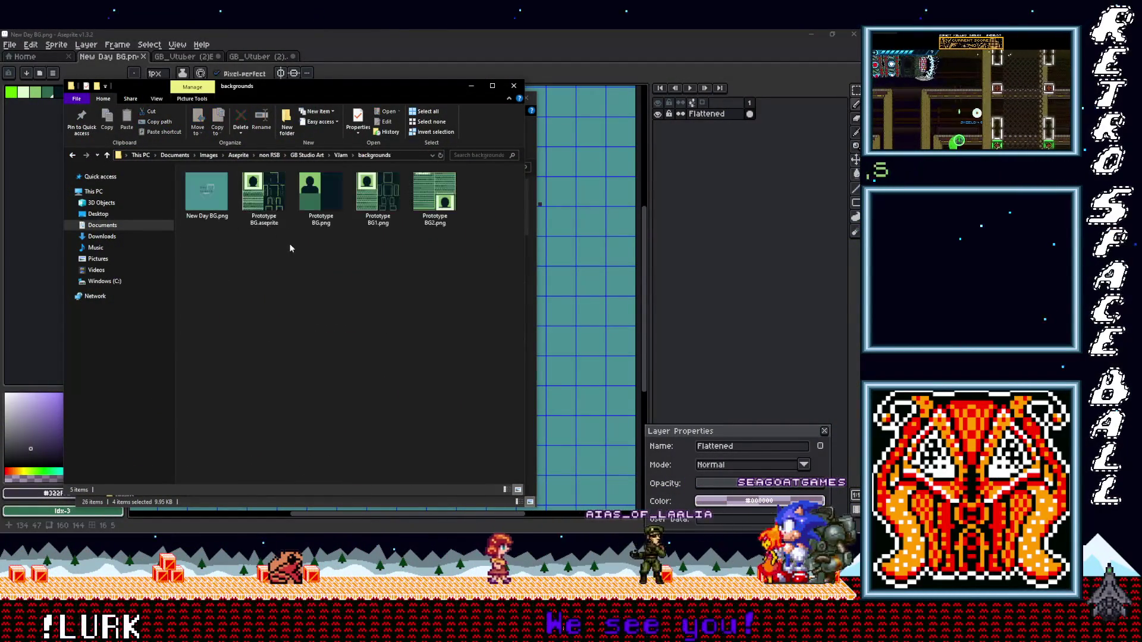
pyautogui.rightClick(204, 200)
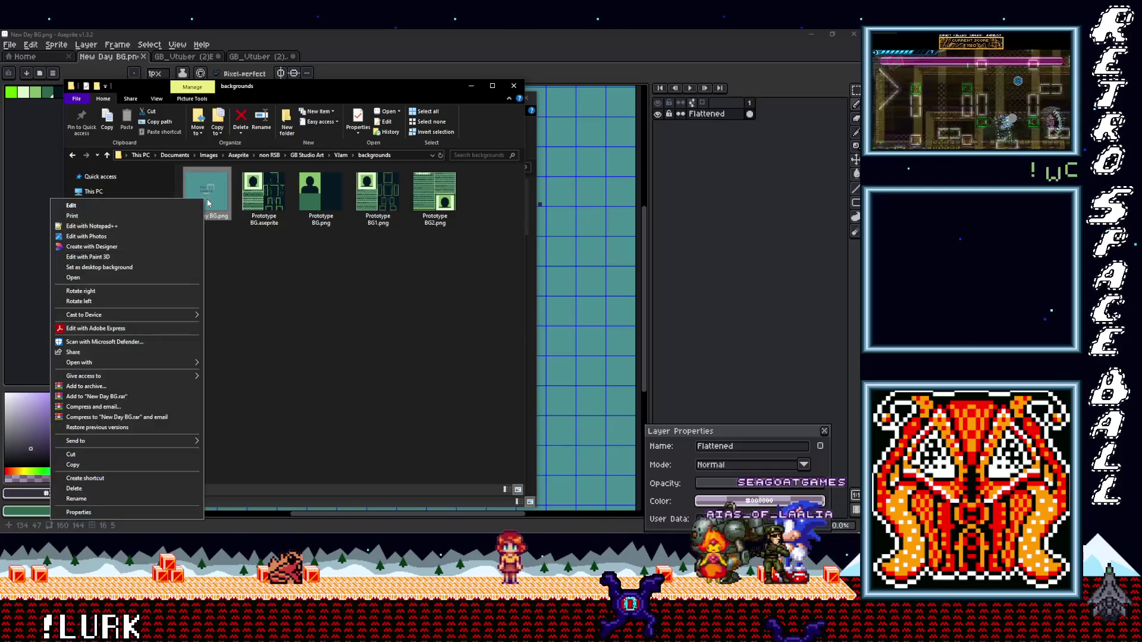
pyautogui.click(109, 464)
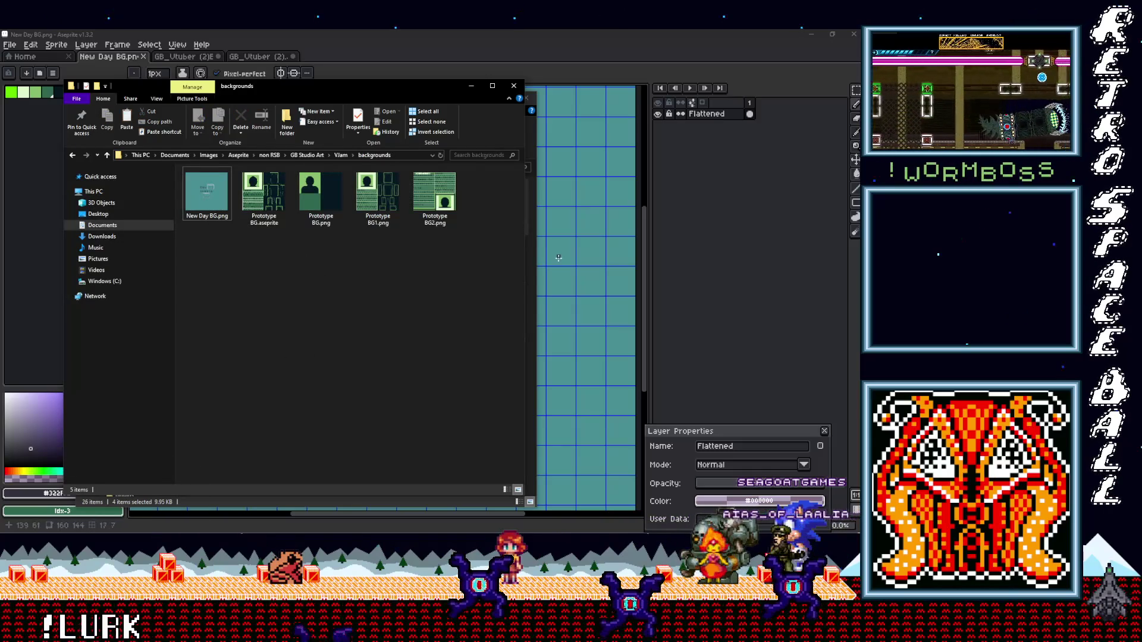
# Step: Paste it into the project's assets\backgrounds, replacing the old file, and minimize Explorer
pyautogui.click(533, 277)
pyautogui.rightClick(344, 443)
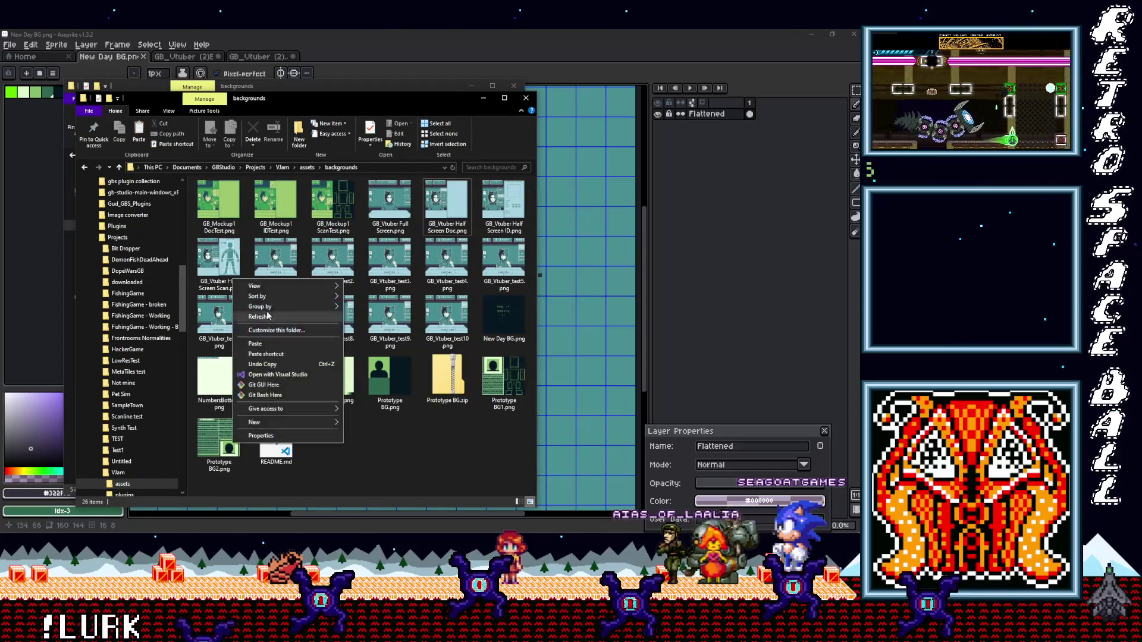
pyautogui.click(262, 344)
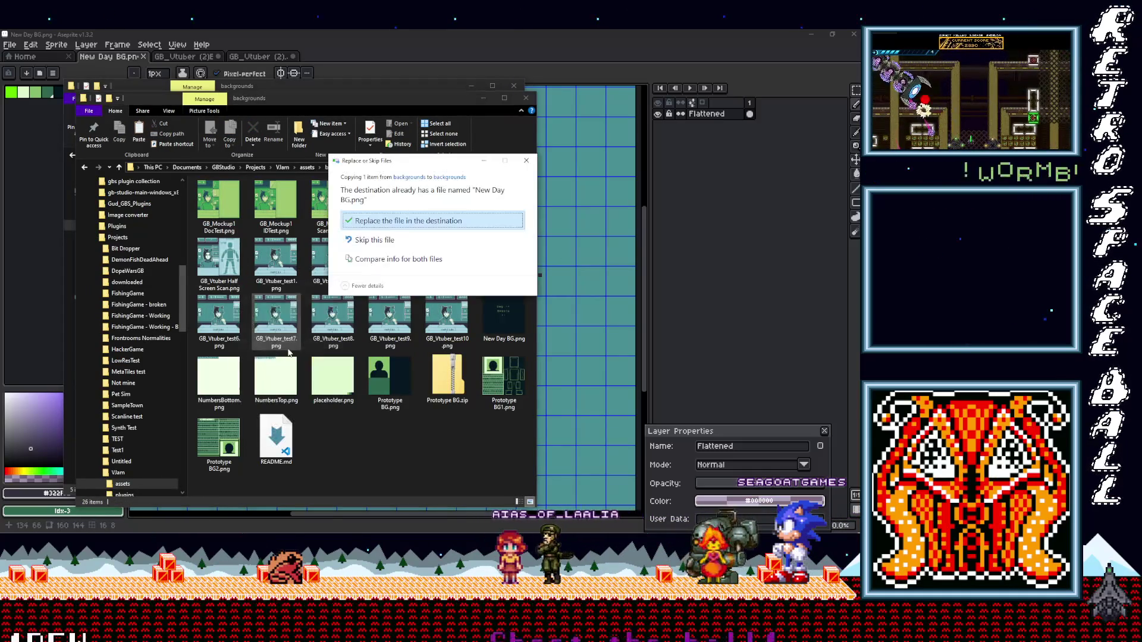
pyautogui.click(396, 226)
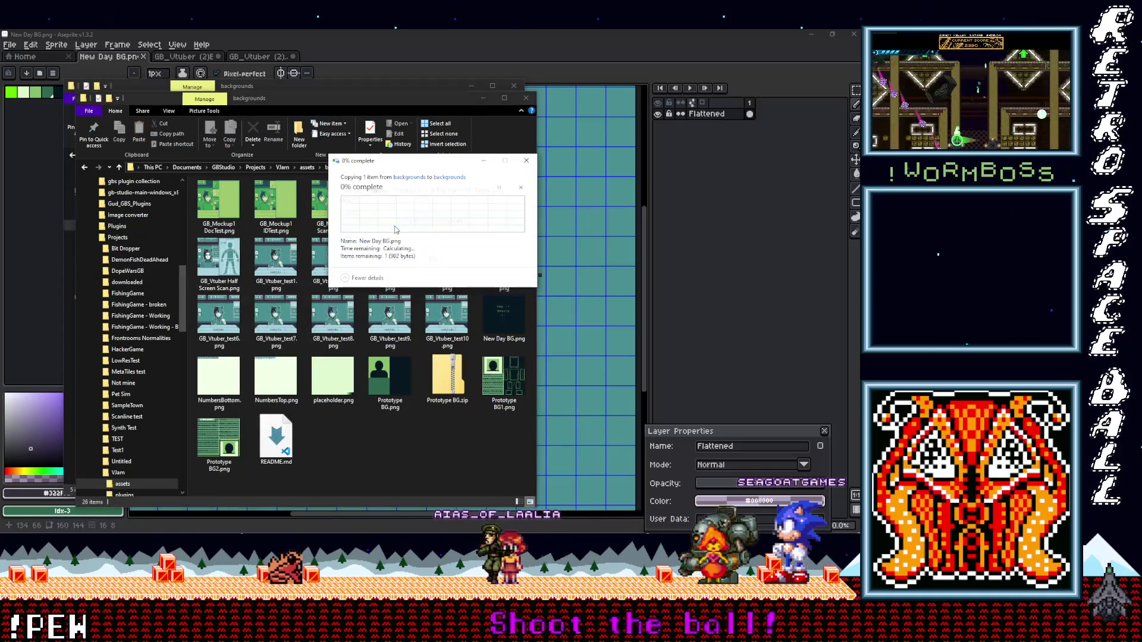
pyautogui.click(486, 102)
pyautogui.click(471, 86)
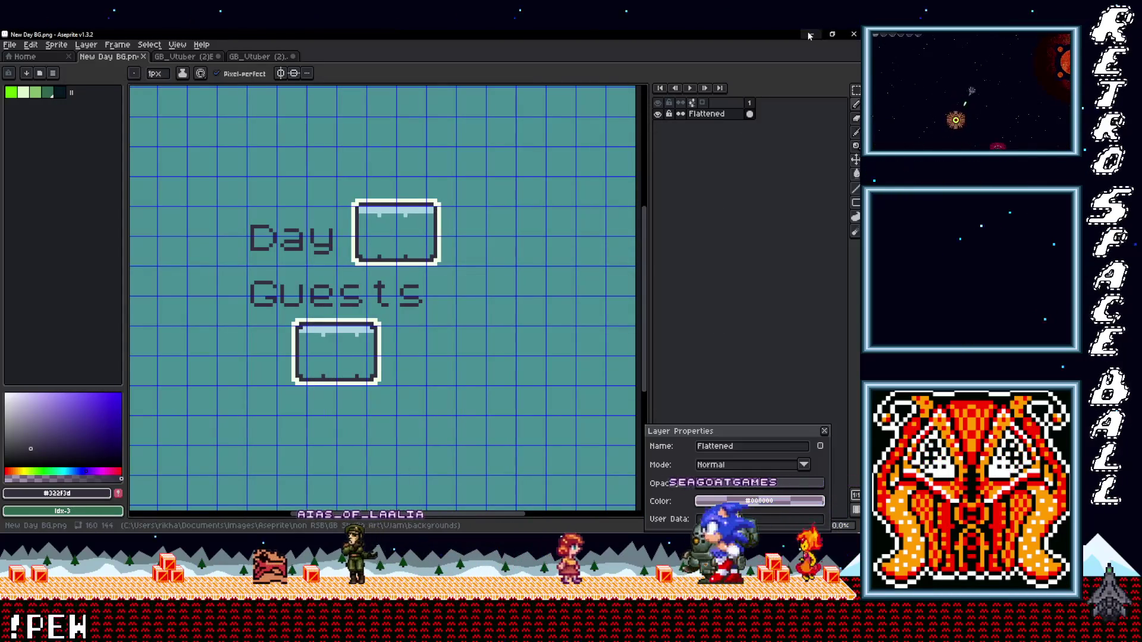
# Step: Return to GB Studio and set New Day's Background Palettes to Automatic
pyautogui.click(811, 34)
pyautogui.hscroll(1, 402, 183)
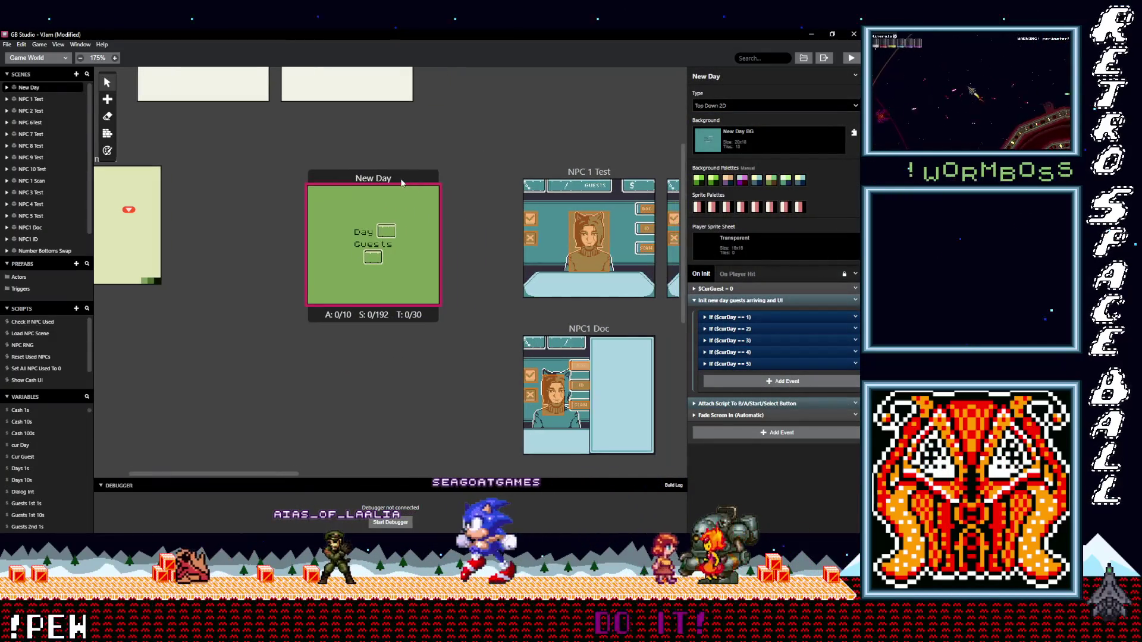
pyautogui.click(107, 151)
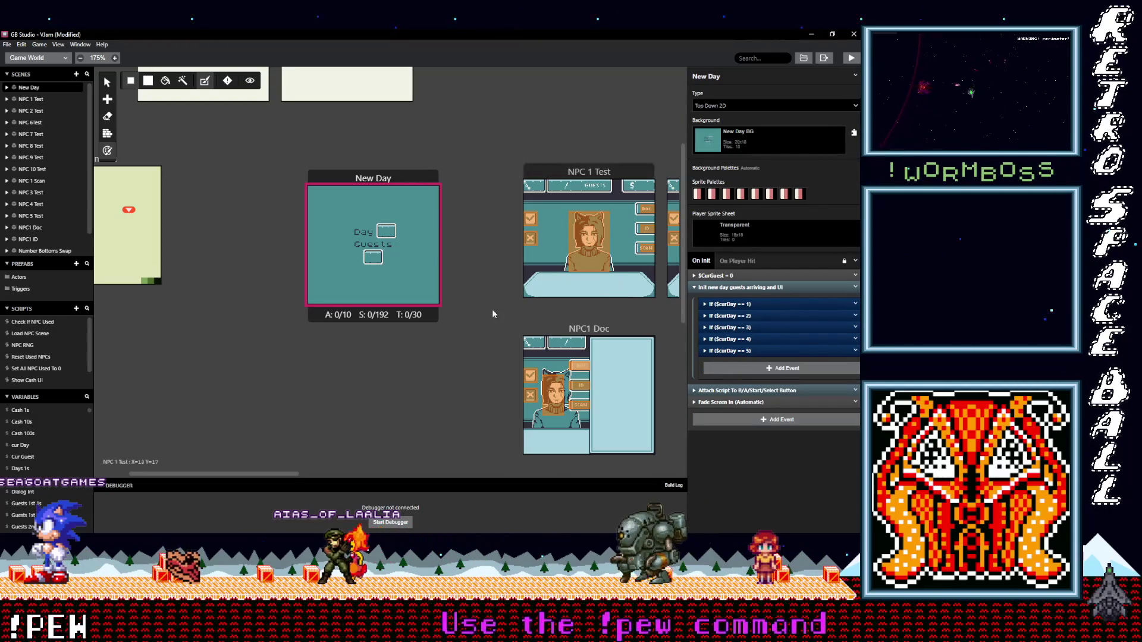
pyautogui.hscroll(2, 476, 318)
pyautogui.scroll(1, 476, 318)
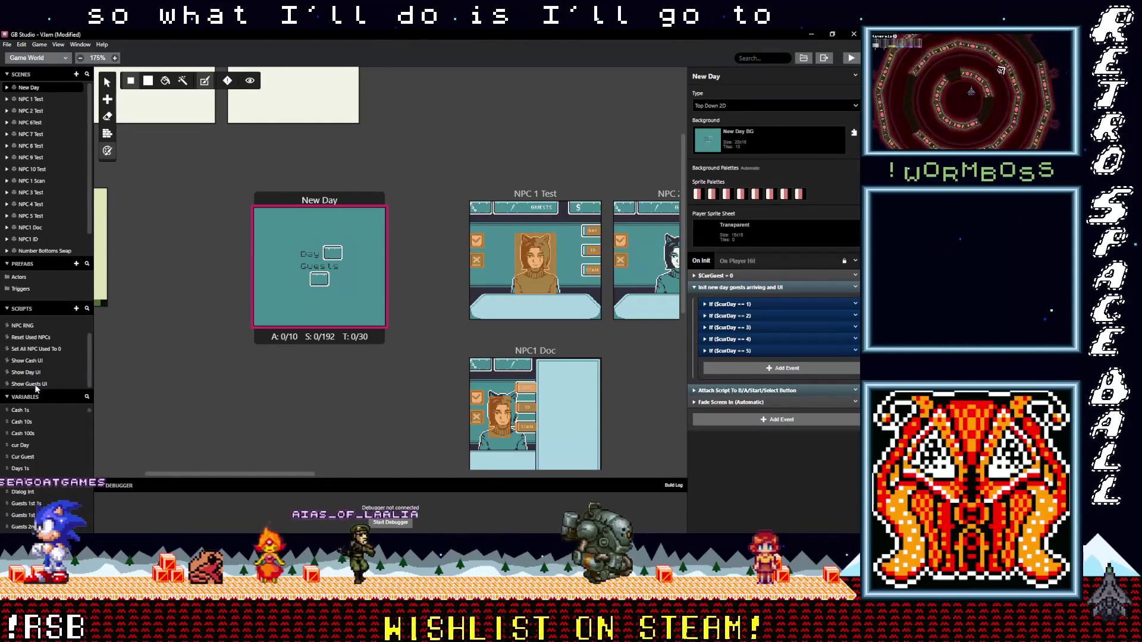
# Step: In Show Day UI, wrap the four GBVM scripts in a new Event Group and copy it
pyautogui.click(26, 372)
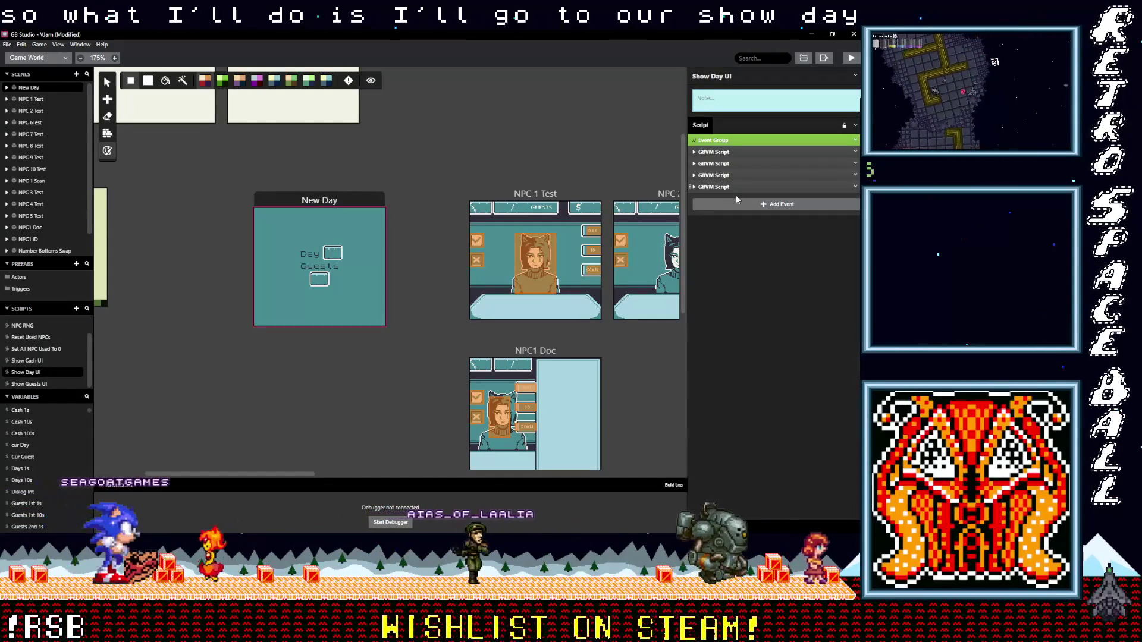
pyautogui.click(746, 206)
pyautogui.write('group')
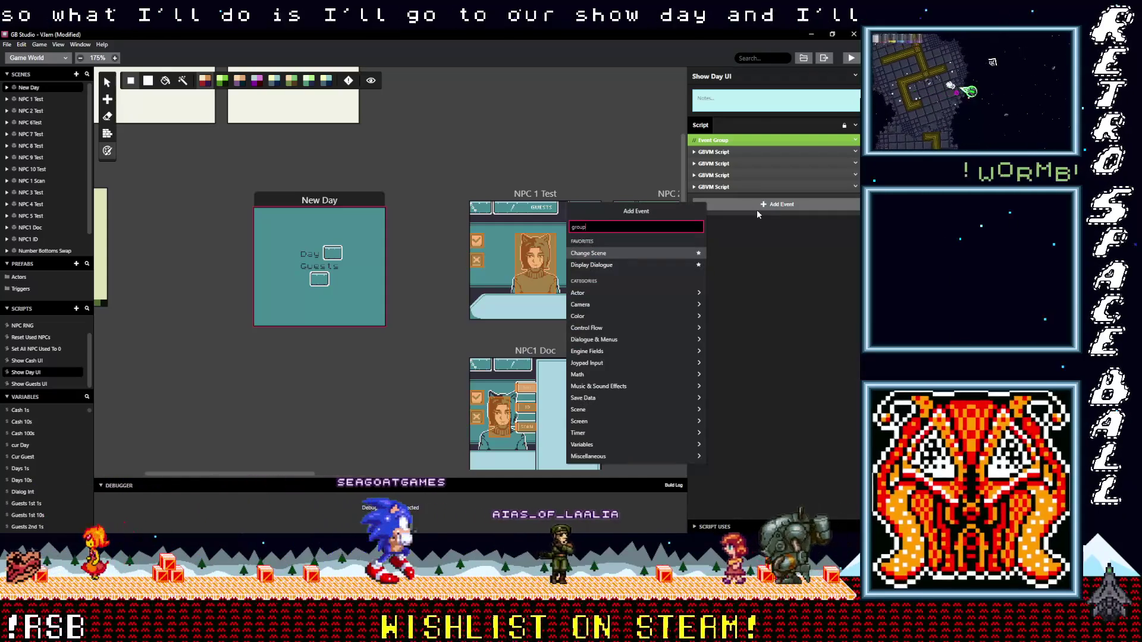
pyautogui.click(603, 242)
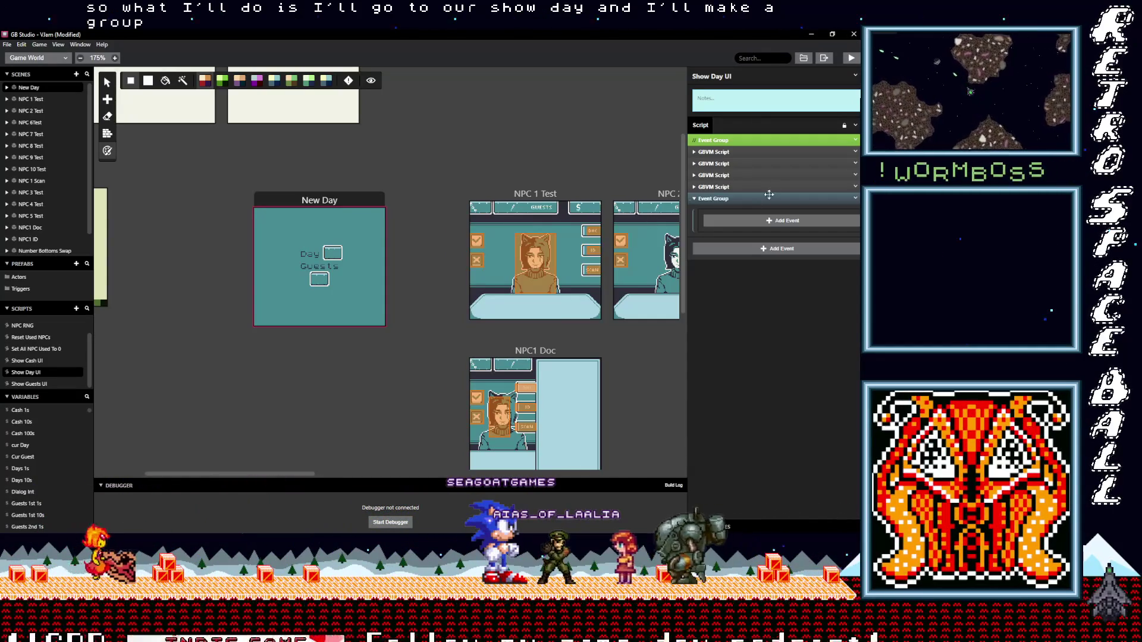
pyautogui.moveTo(762, 198); pyautogui.dragTo(751, 154)
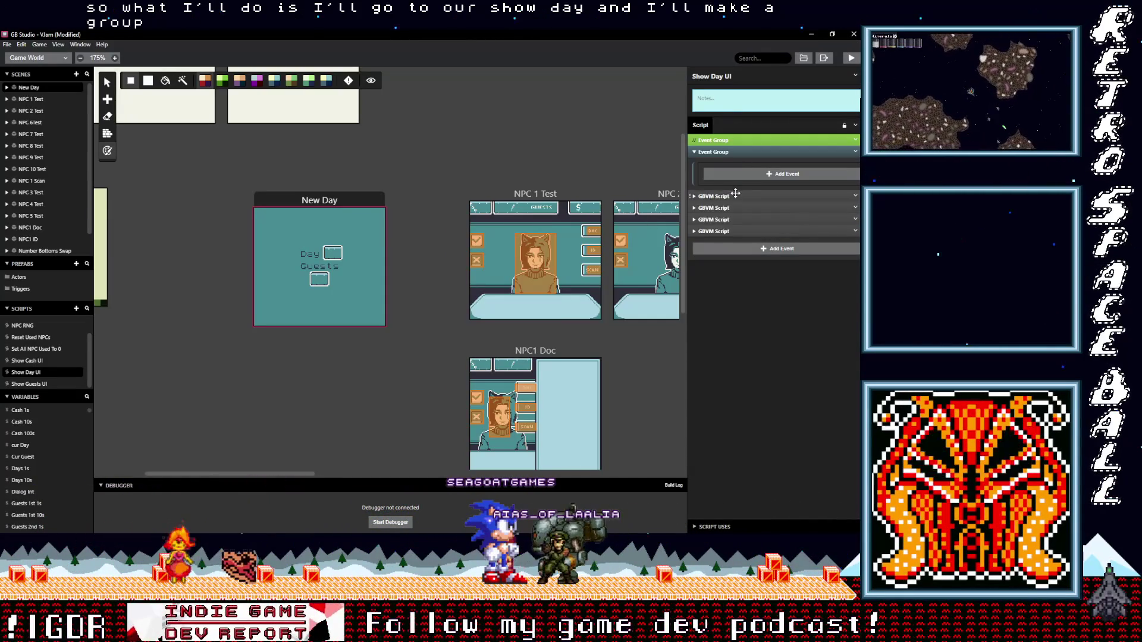
pyautogui.moveTo(739, 210); pyautogui.dragTo(840, 153)
pyautogui.click(856, 153)
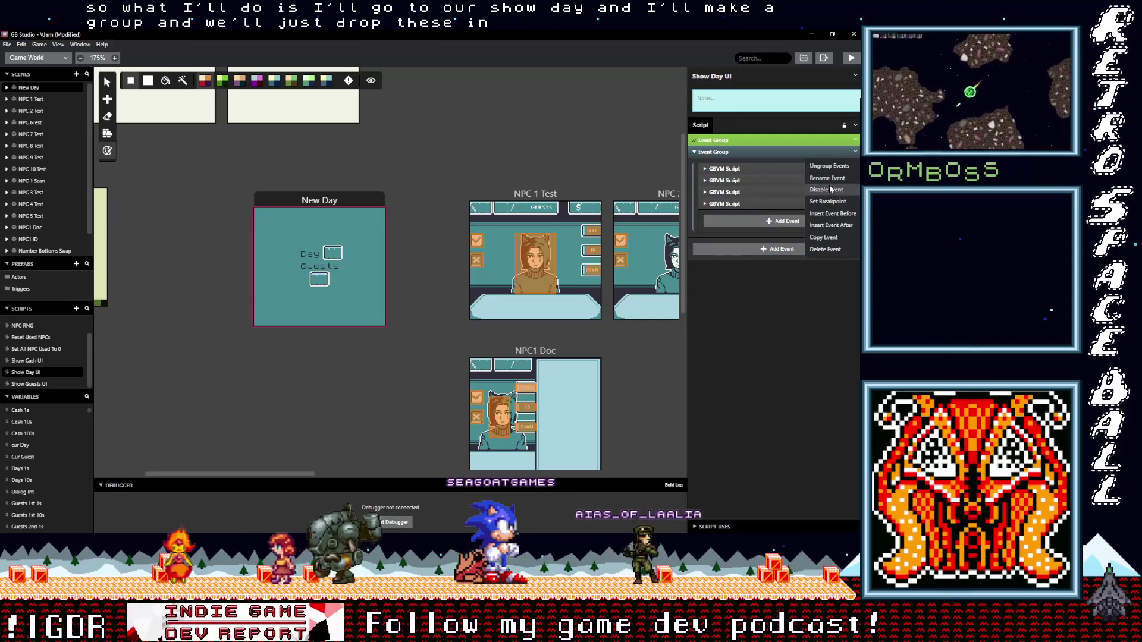
pyautogui.click(831, 236)
# Step: Paste the group into New Day's On Init and check its GBVM script and day 5 condition
pyautogui.click(319, 200)
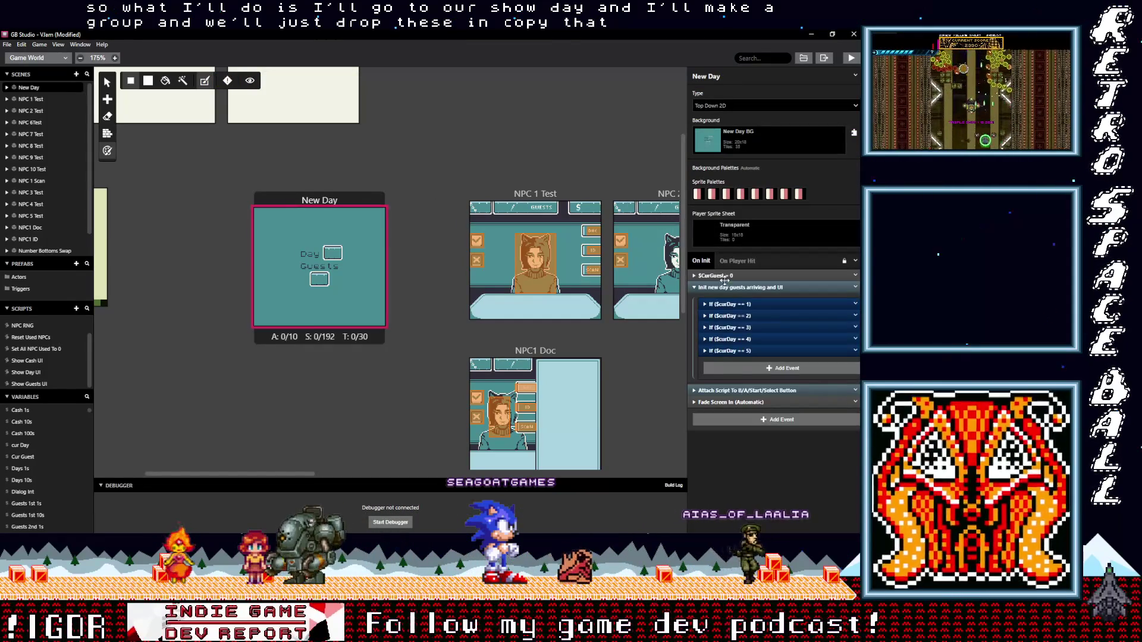
pyautogui.keyDown('alt'); pyautogui.click(766, 367); pyautogui.keyUp('alt')
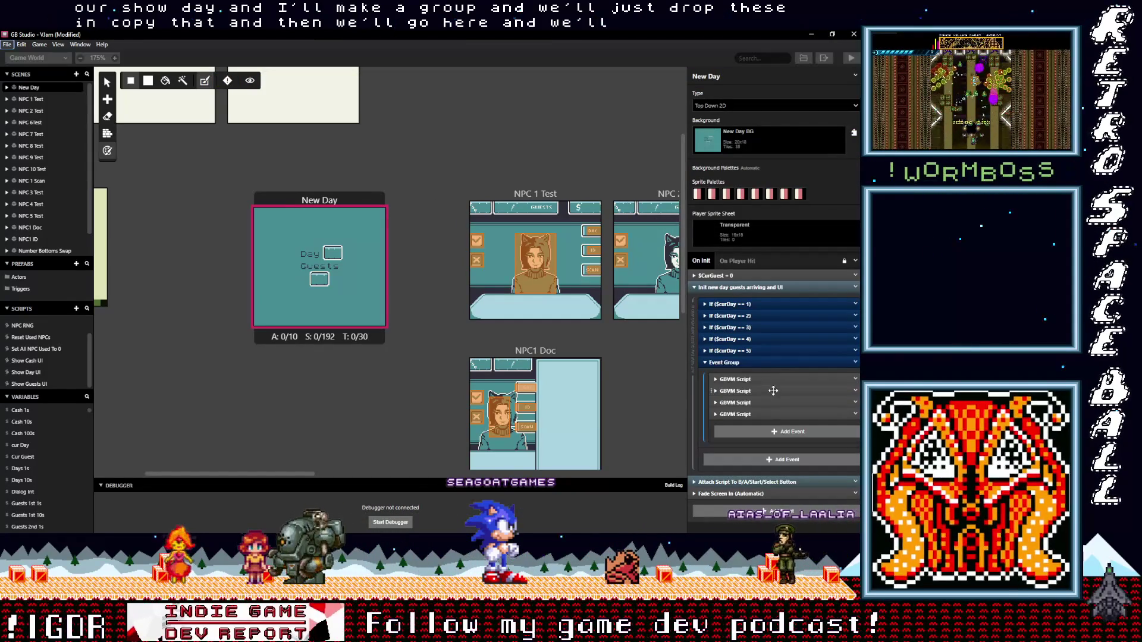
pyautogui.click(749, 379)
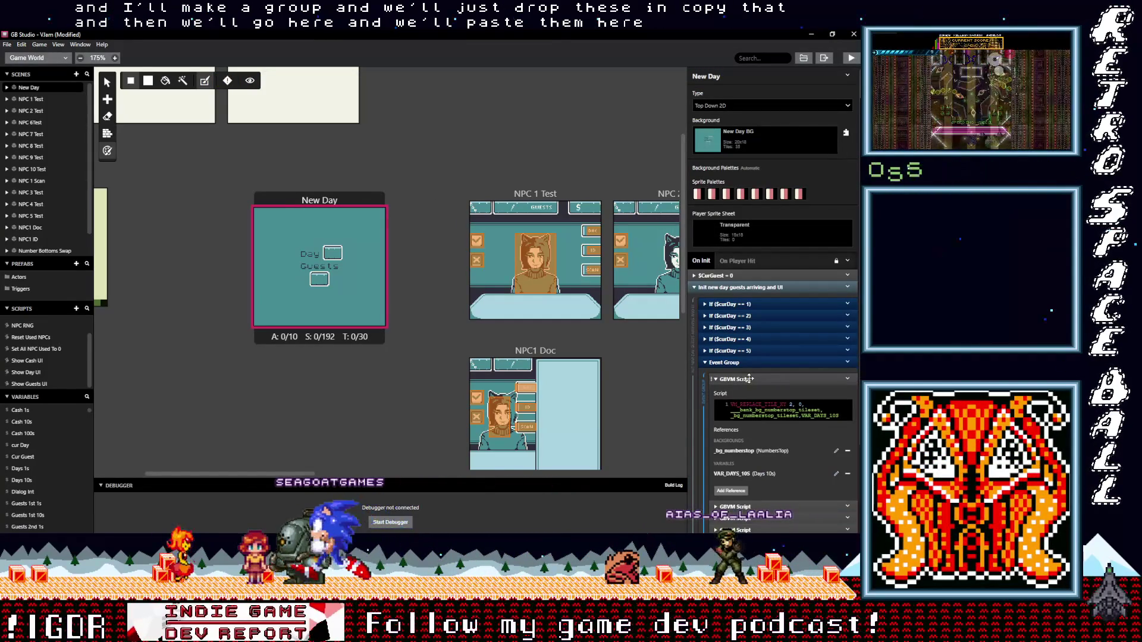
pyautogui.click(749, 379)
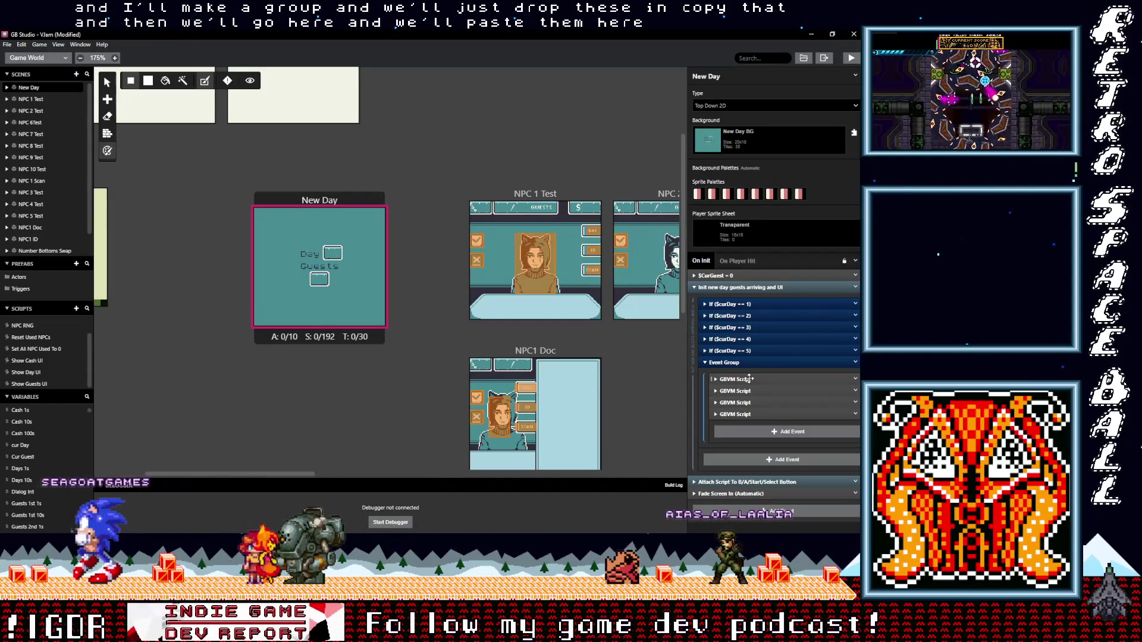
pyautogui.click(744, 350)
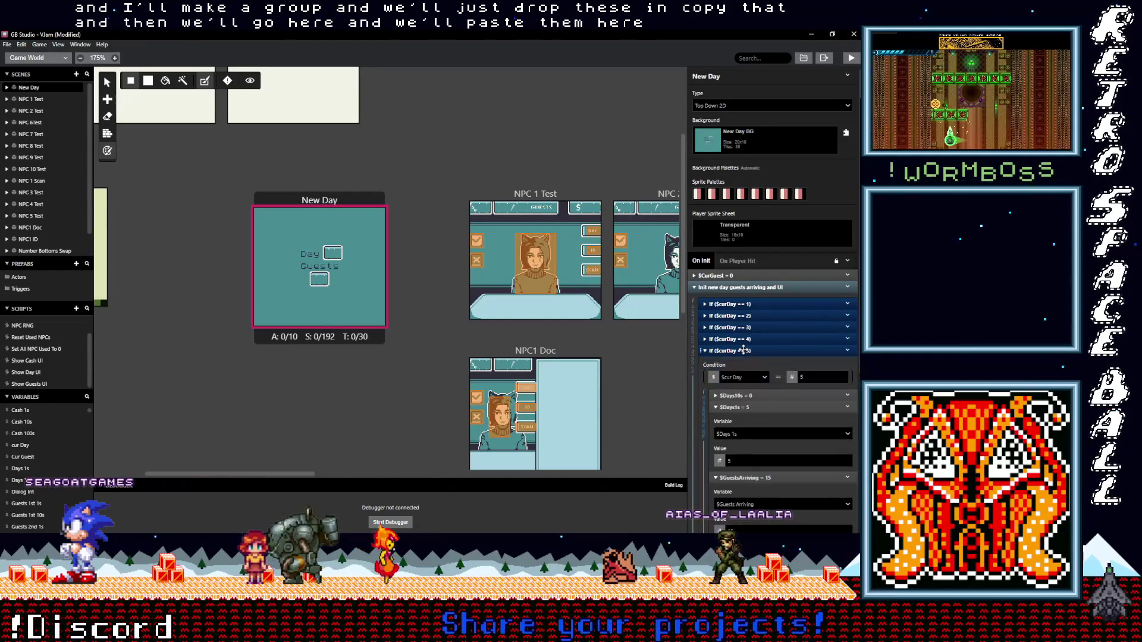
pyautogui.click(744, 351)
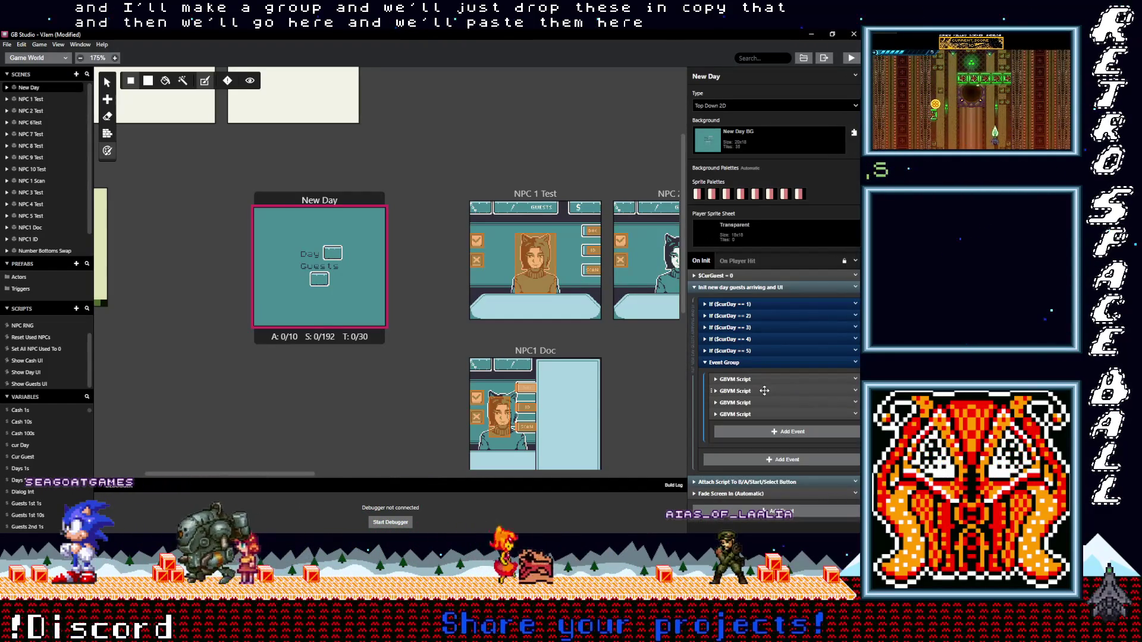
pyautogui.click(749, 379)
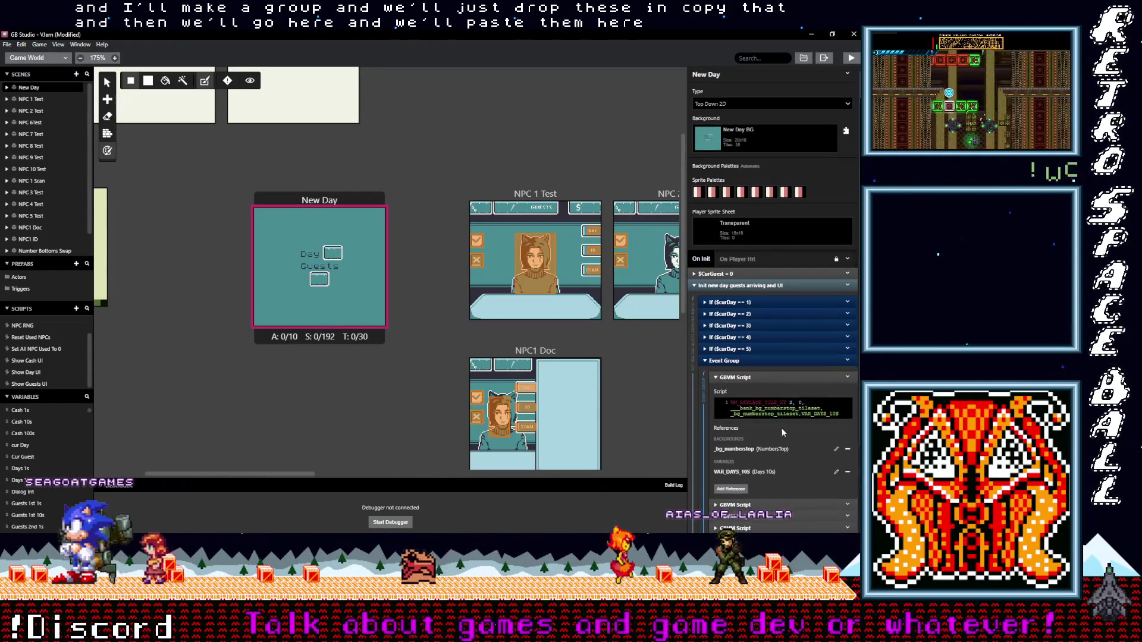
# Step: Read the Day box's tile coordinates and set the first two scripts to 11,6 and 11,7
pyautogui.scroll(-2, 791, 334)
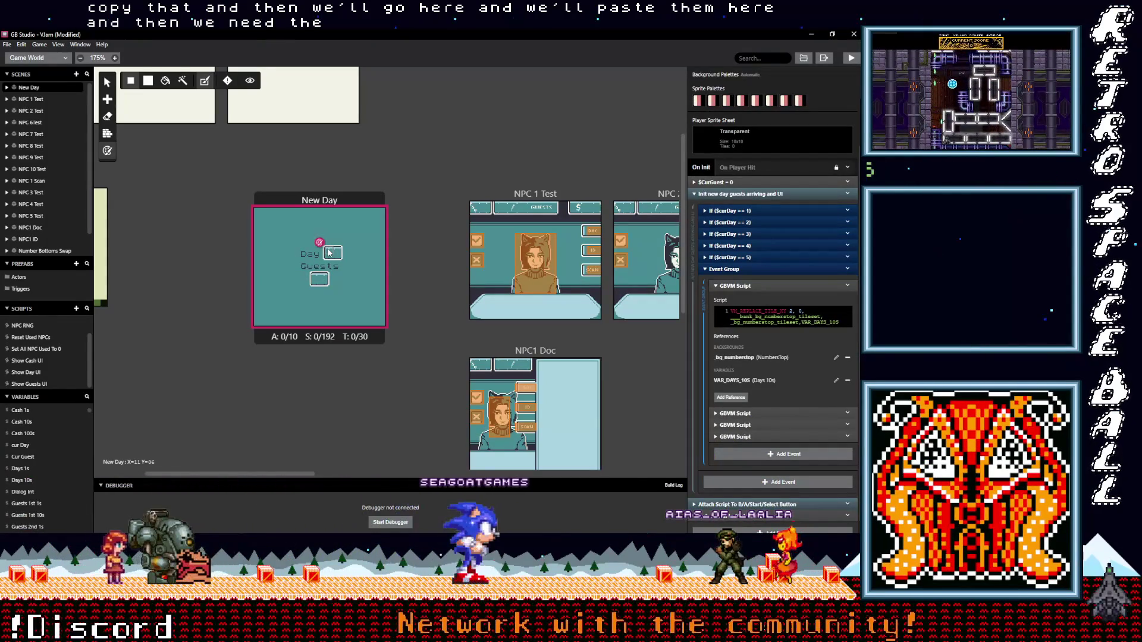
pyautogui.moveTo(320, 244); pyautogui.dragTo(339, 243)
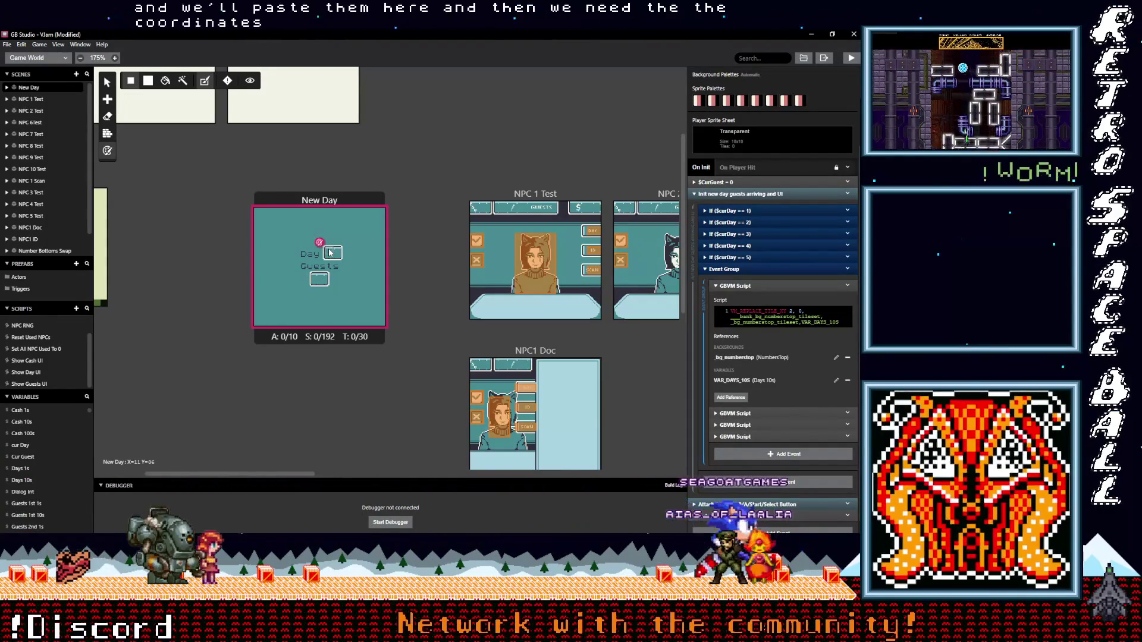
pyautogui.doubleClick(793, 311)
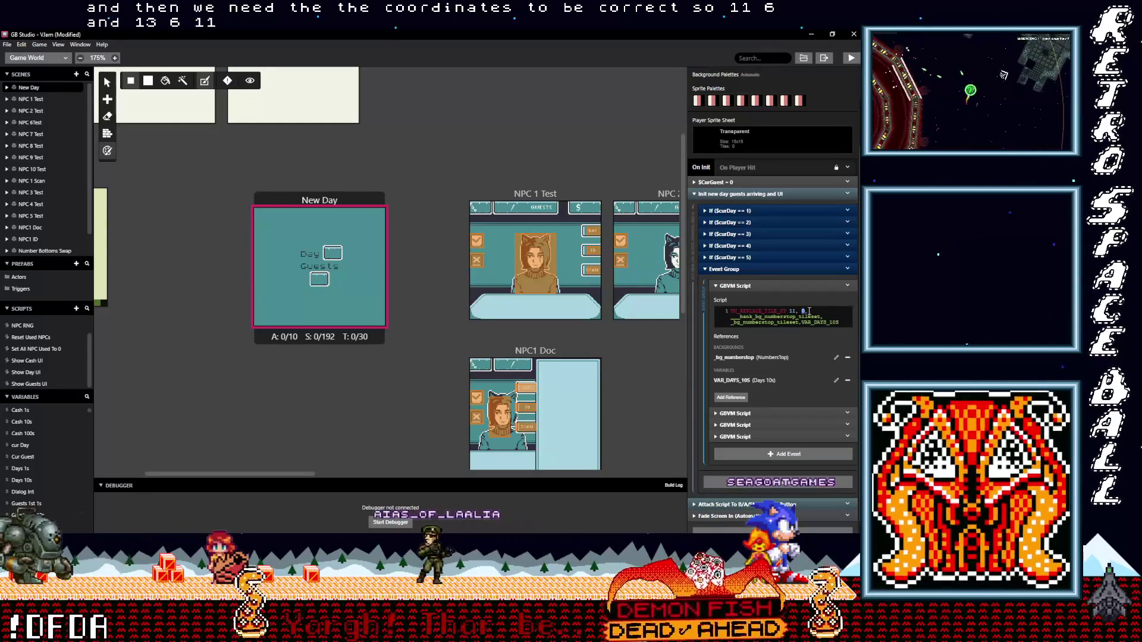
pyautogui.click(785, 413)
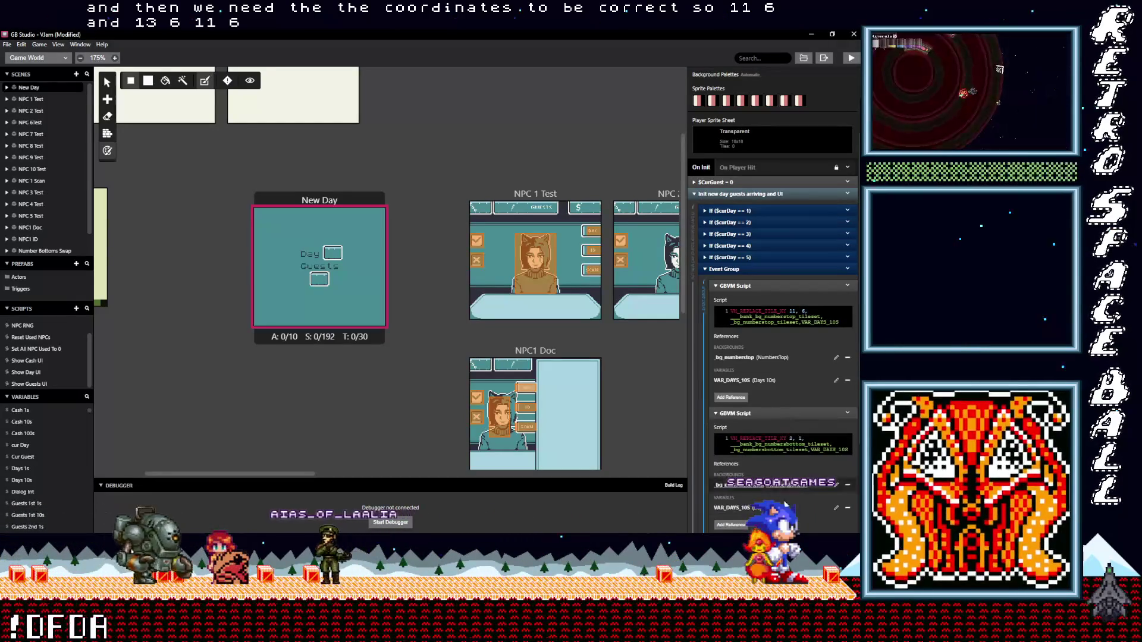
pyautogui.scroll(-1, 784, 493)
pyautogui.click(791, 391)
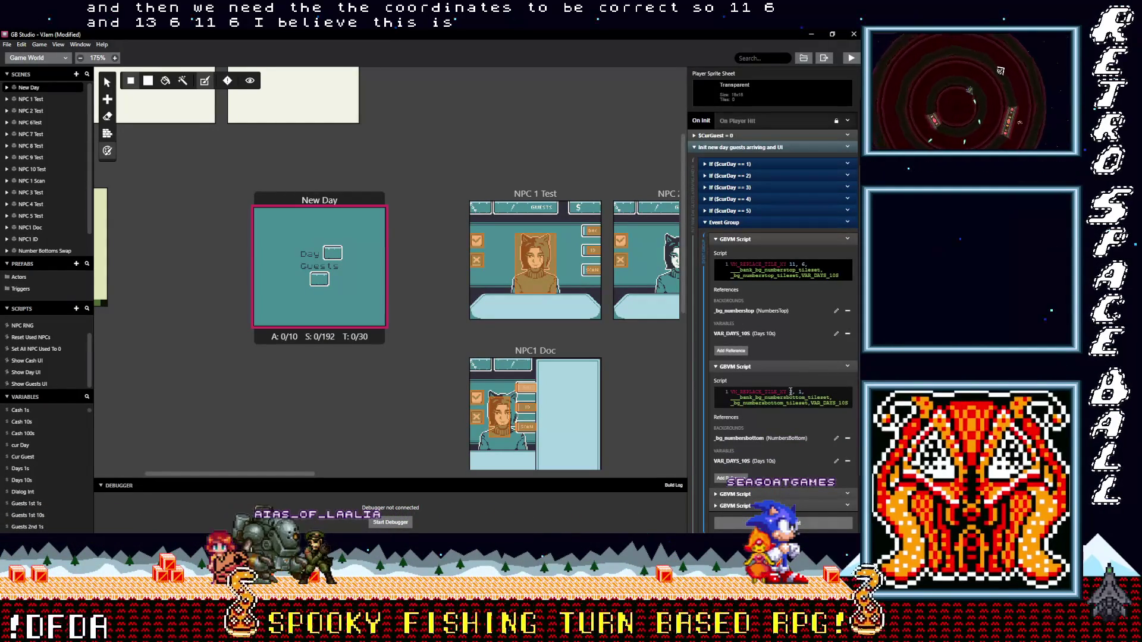
pyautogui.write('1')
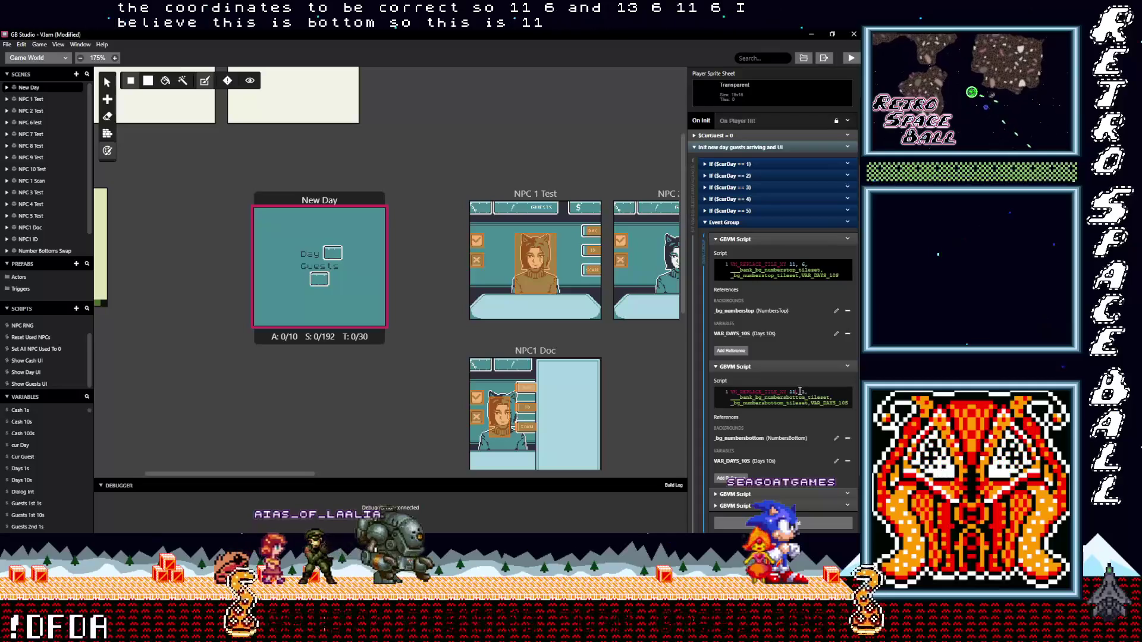
pyautogui.press('BackSpace')
pyautogui.write('7')
# Step: Set the last two scripts to tiles 12,6 and 12,7, then collapse the scripts and group
pyautogui.scroll(-2, 793, 438)
pyautogui.click(782, 414)
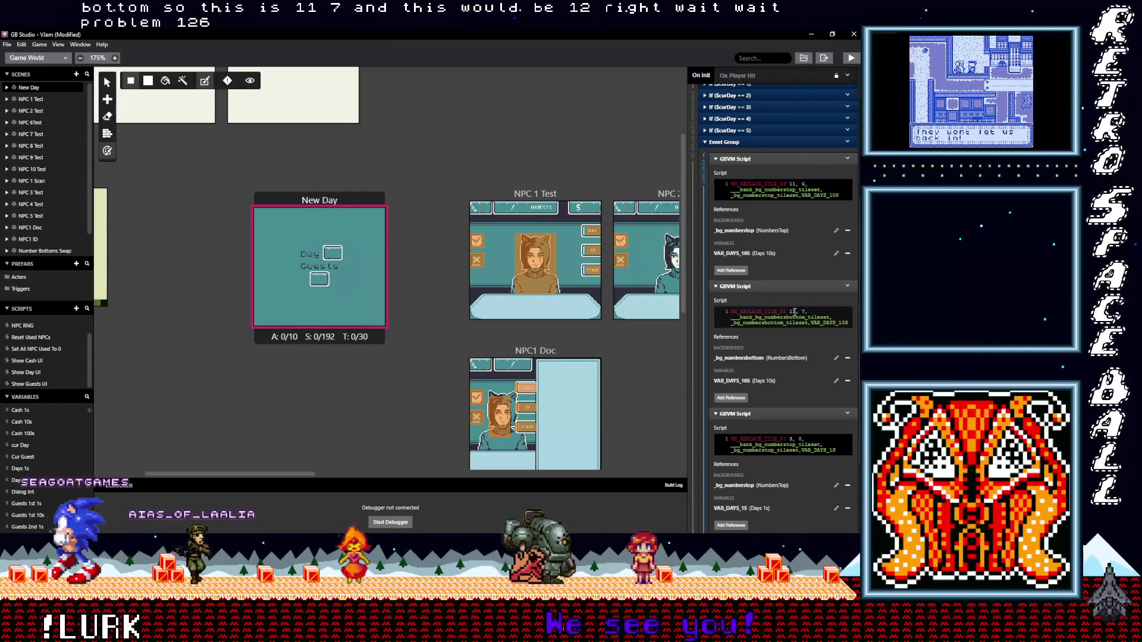
pyautogui.doubleClick(791, 439)
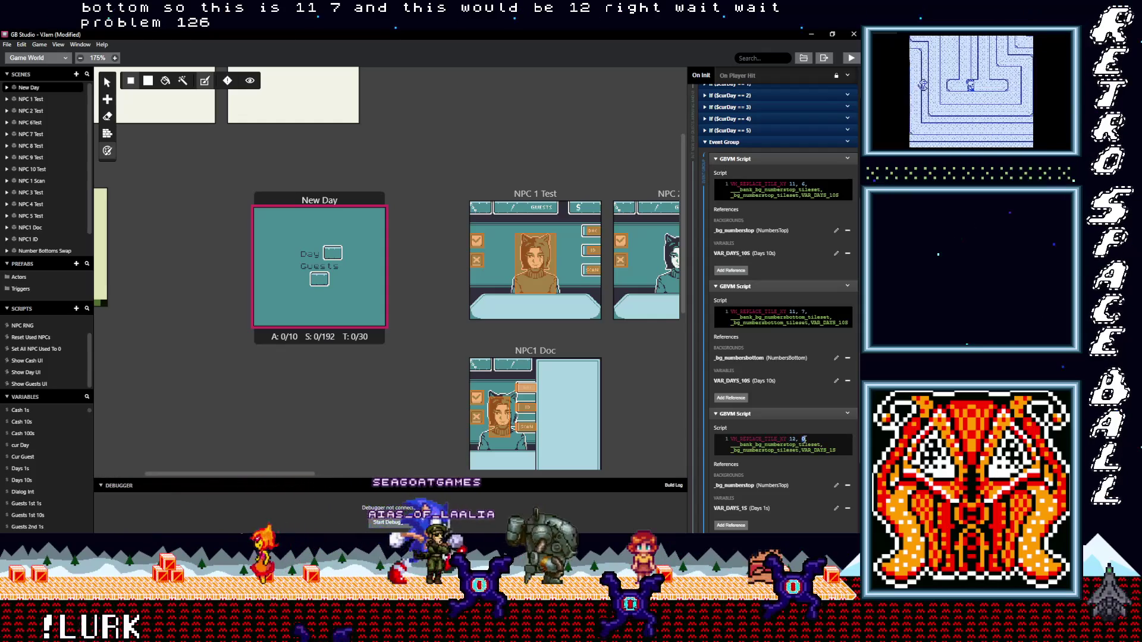
pyautogui.write('6')
pyautogui.scroll(-2, 810, 452)
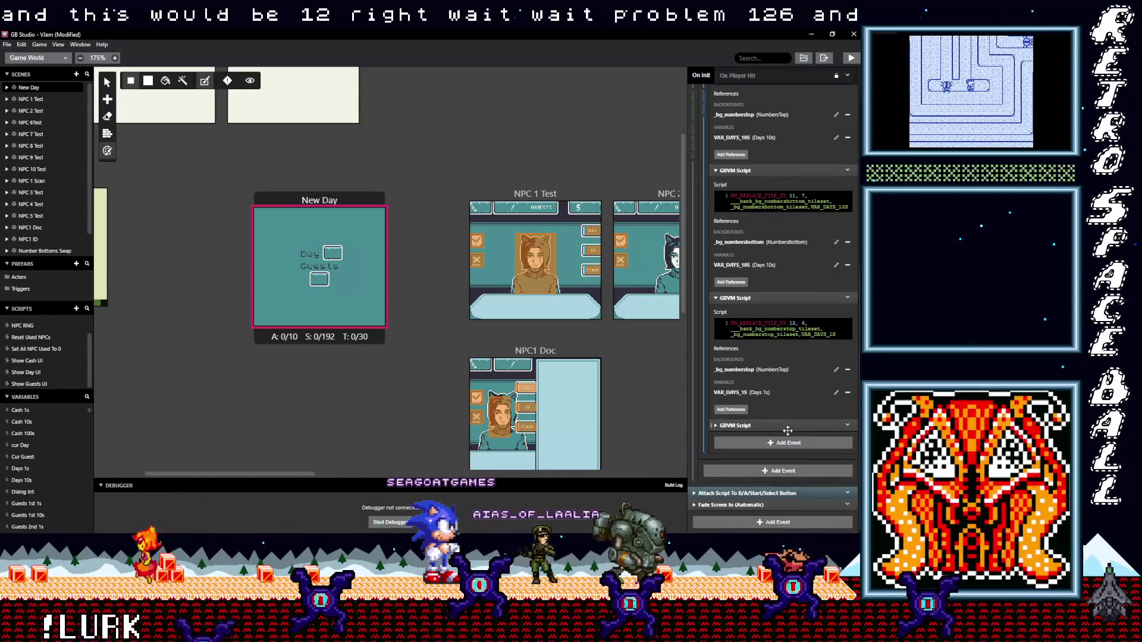
pyautogui.scroll(-2, 801, 452)
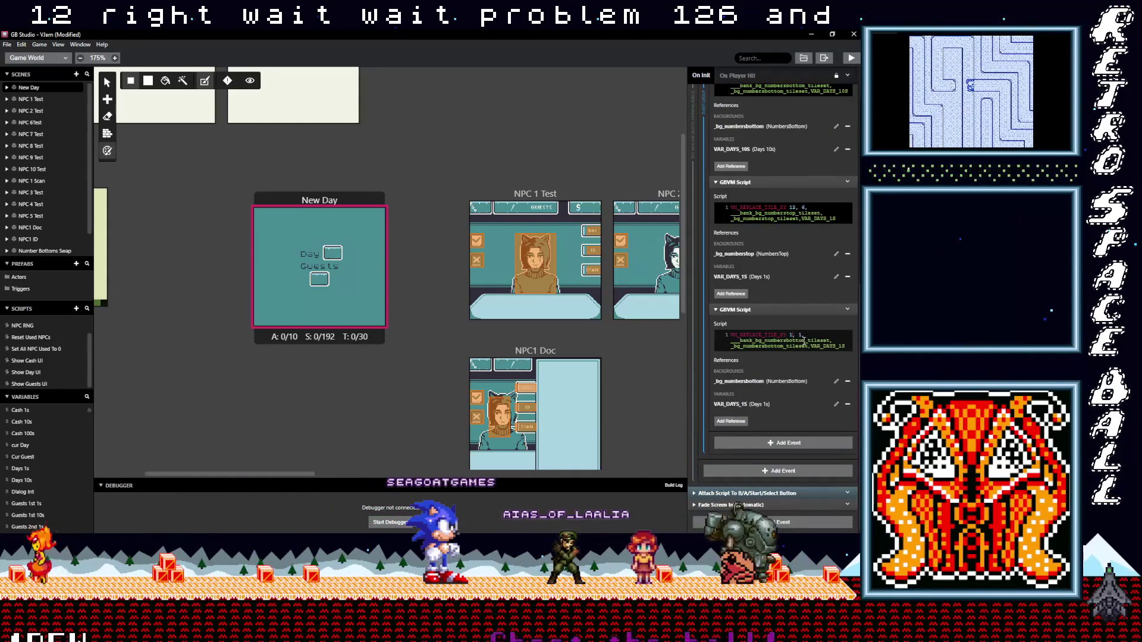
pyautogui.write('12')
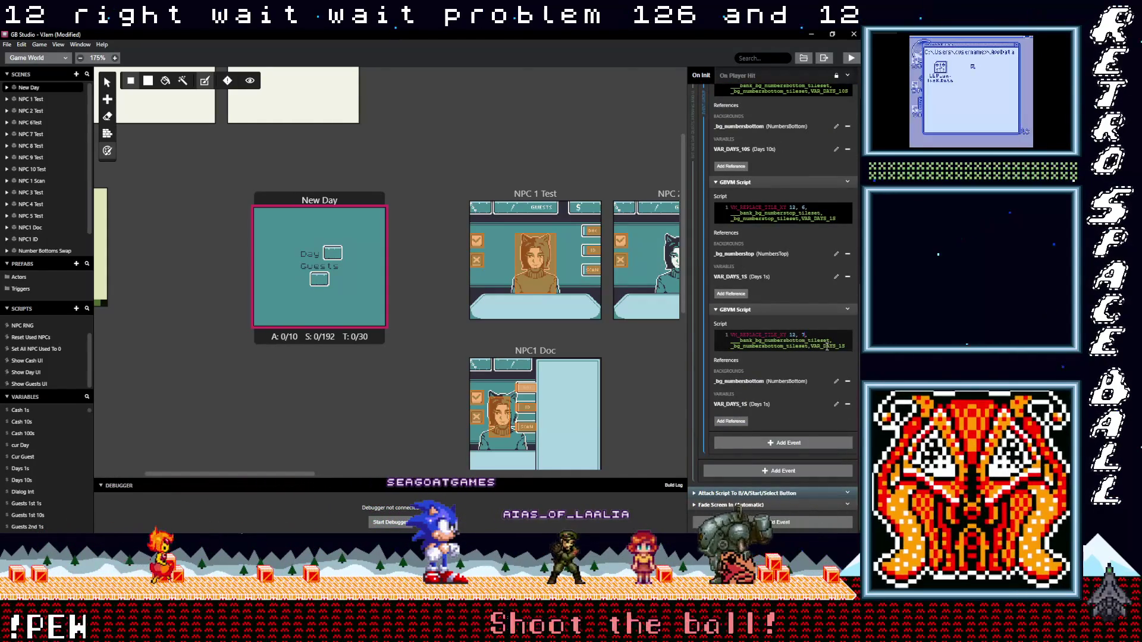
pyautogui.click(794, 310)
pyautogui.click(787, 294)
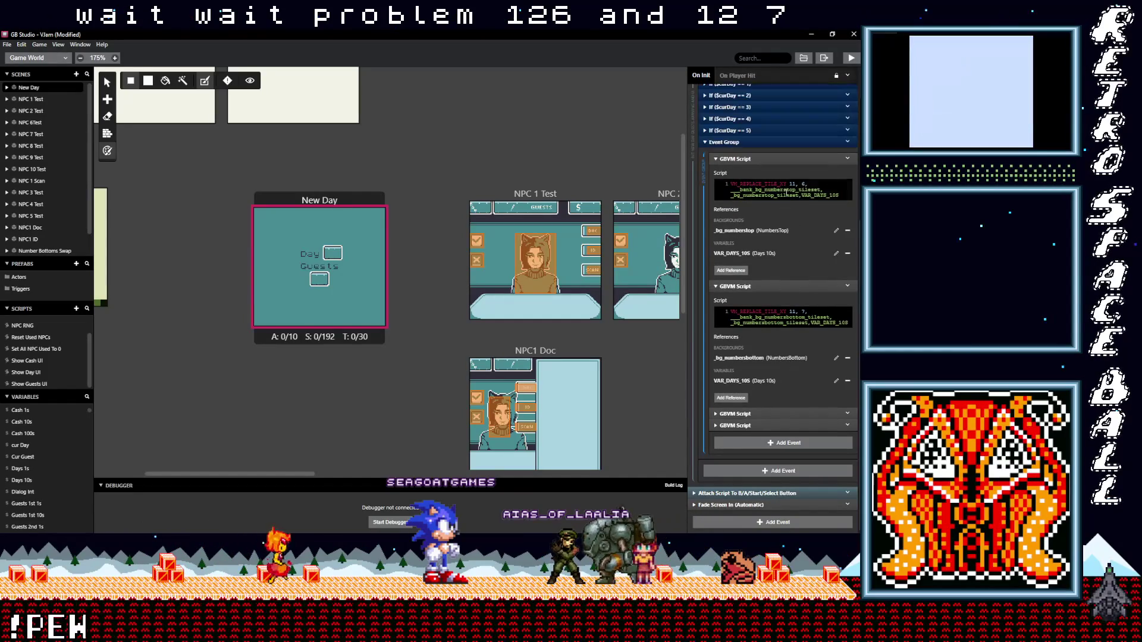
pyautogui.click(767, 261)
pyautogui.click(758, 259)
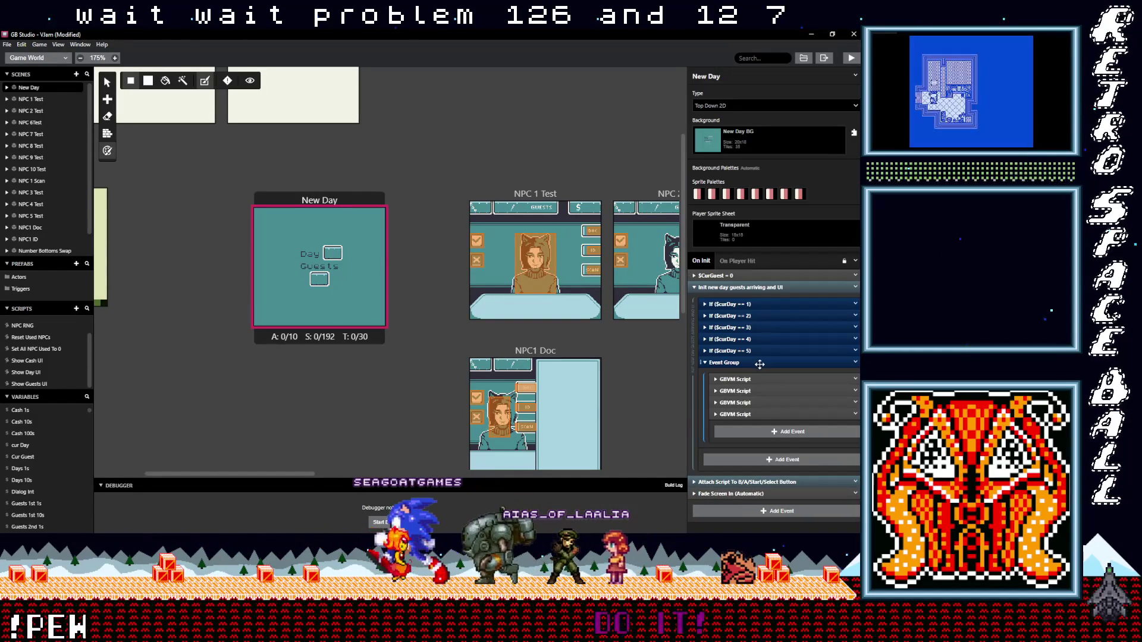
# Step: Rename the pasted event group to 'Day UI TileSwap', then open the Show Guests UI script
pyautogui.click(855, 362)
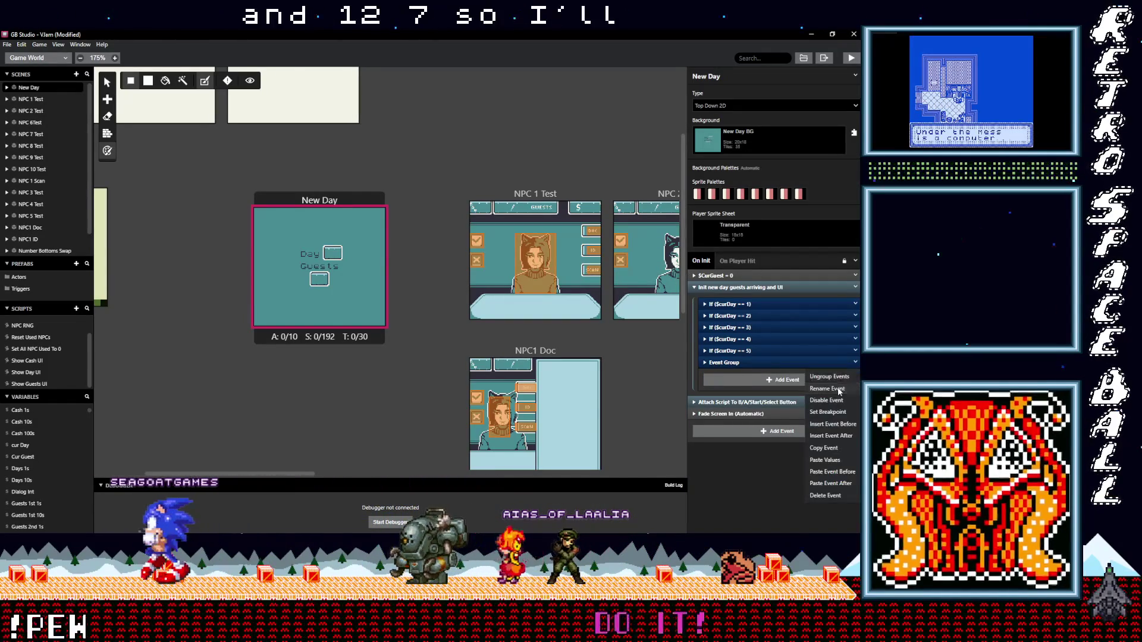
pyautogui.click(830, 376)
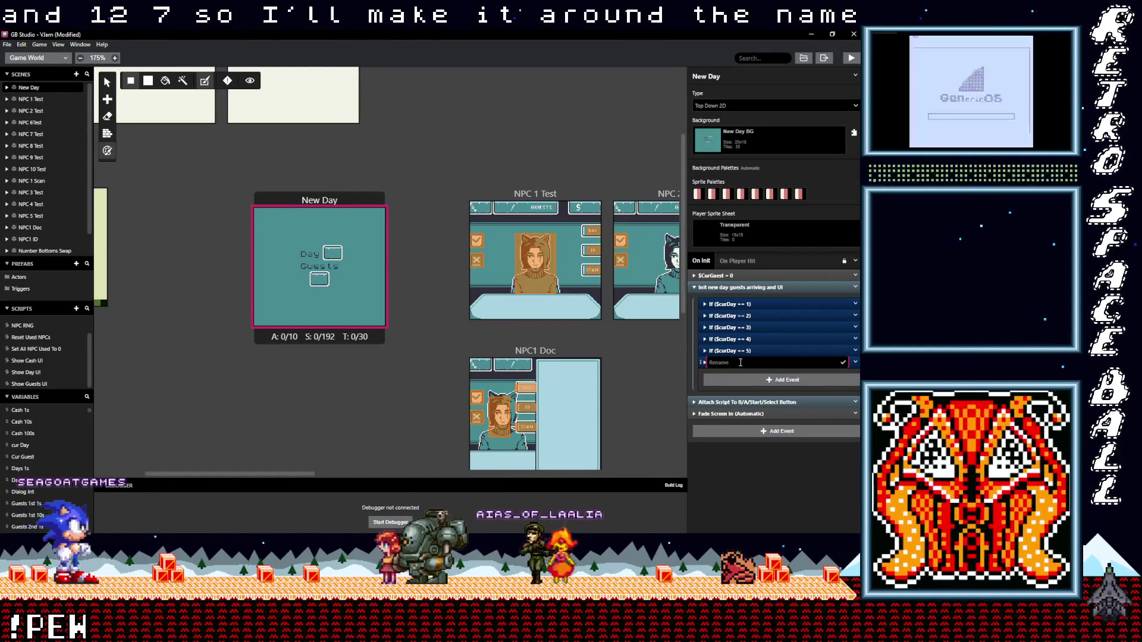
pyautogui.write('D')
pyautogui.press('BackSpace')
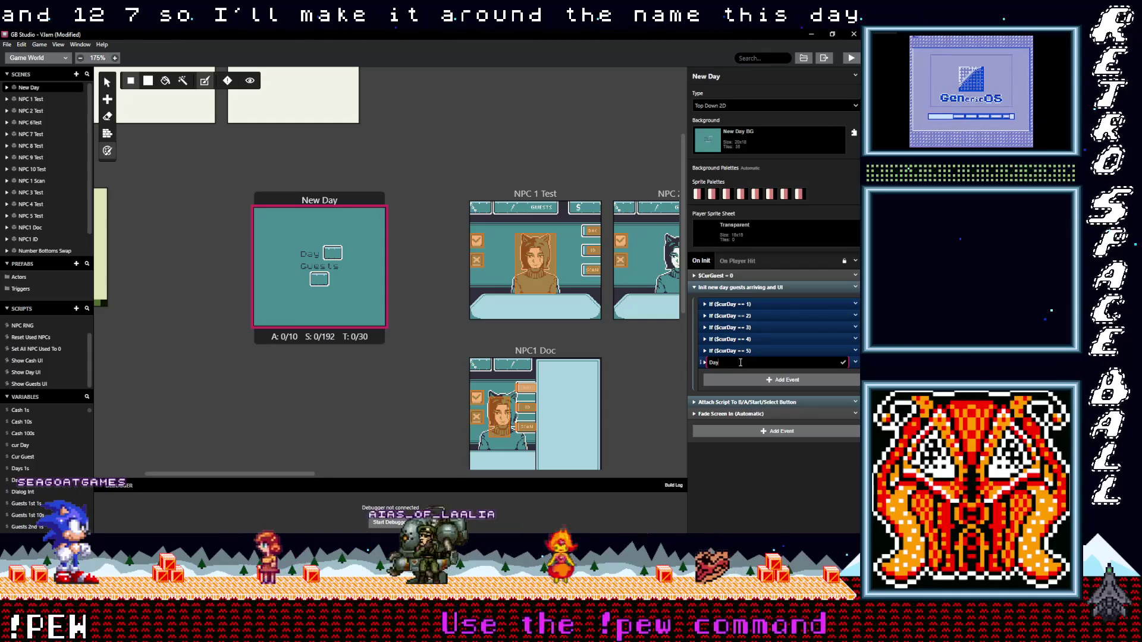
pyautogui.write(' UI Tiles')
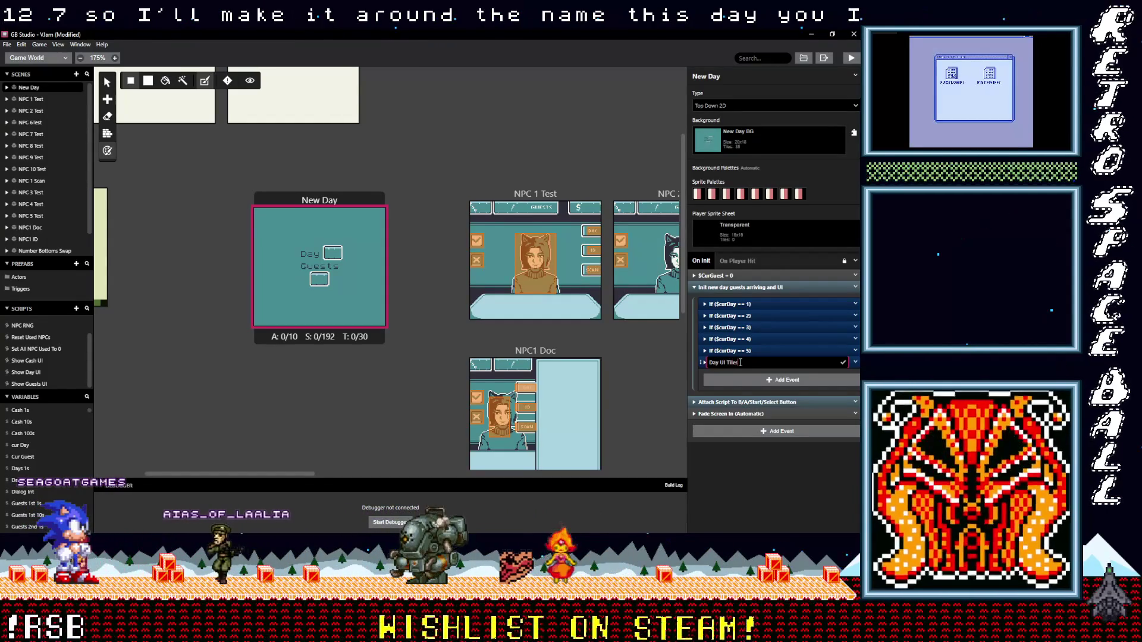
pyautogui.press('BackSpace')
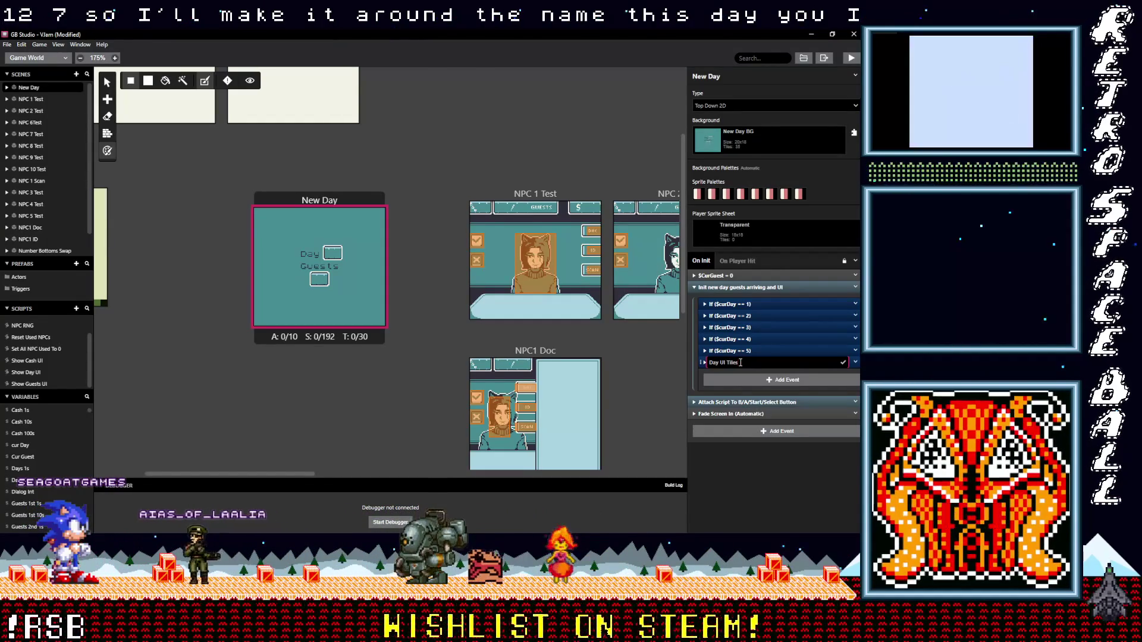
pyautogui.press('Return')
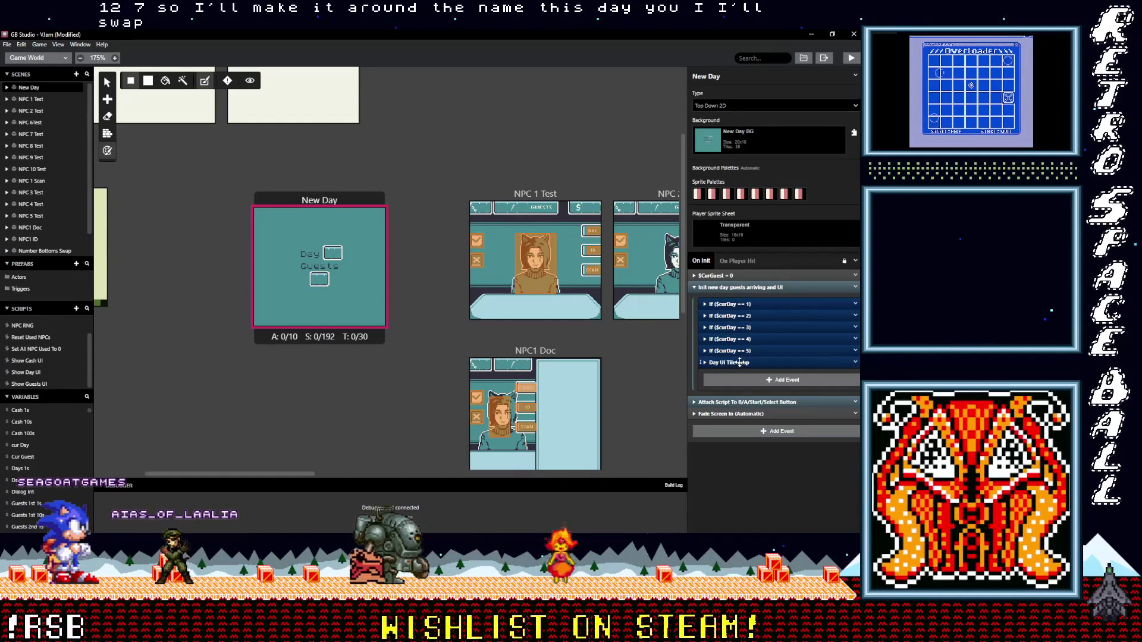
pyautogui.click(47, 384)
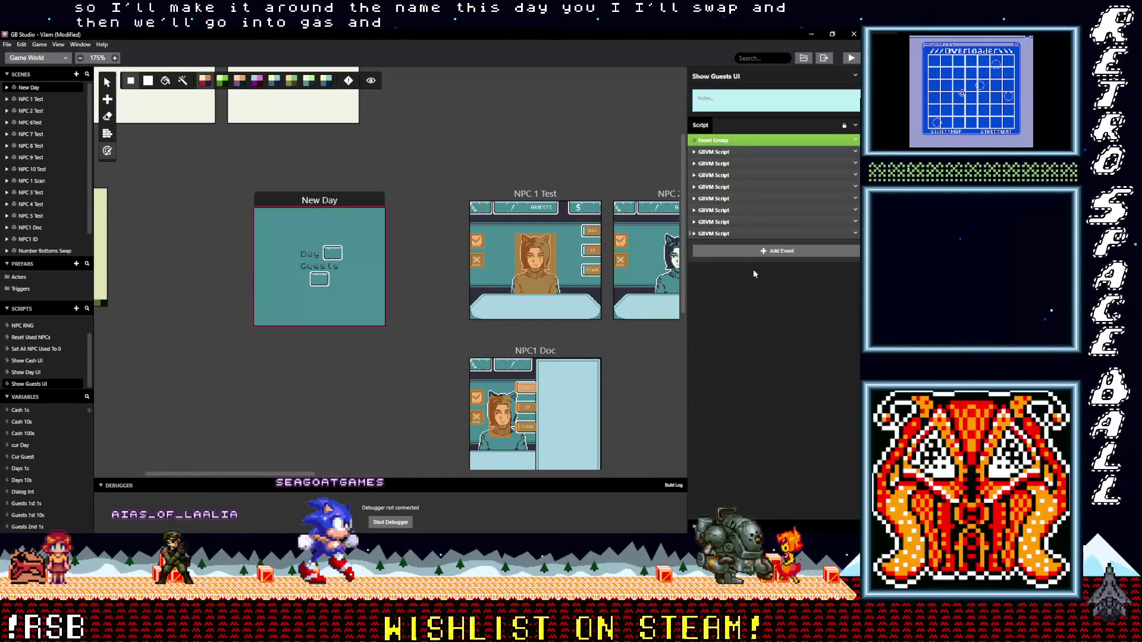
# Step: Add an empty Event Group to Show Guests UI and inspect its GBVM scripts
pyautogui.click(751, 252)
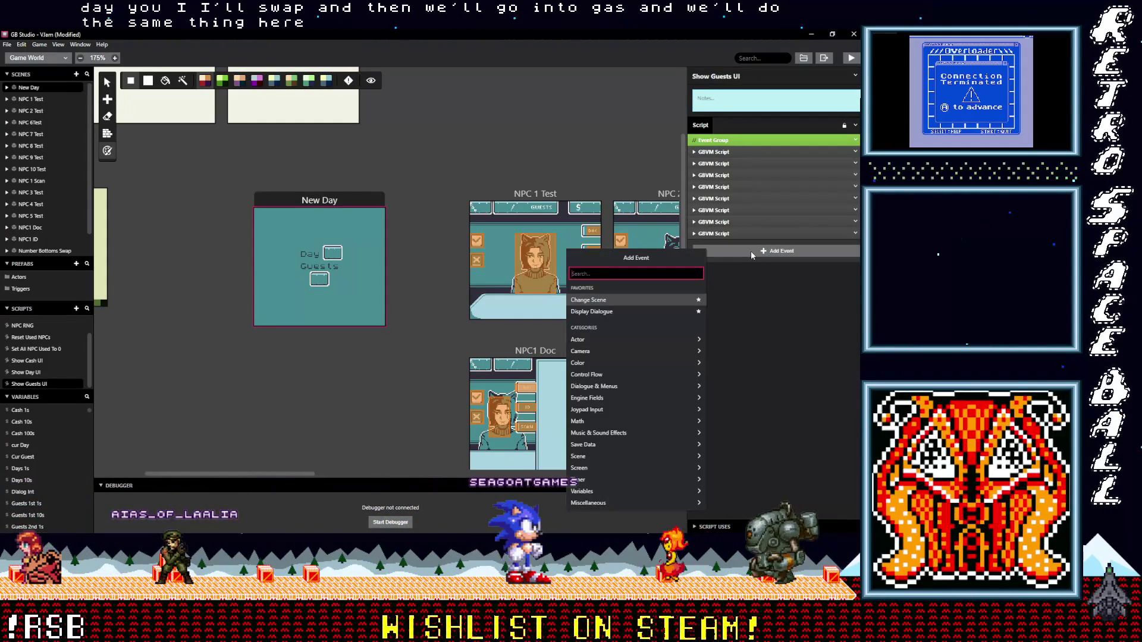
pyautogui.write('group')
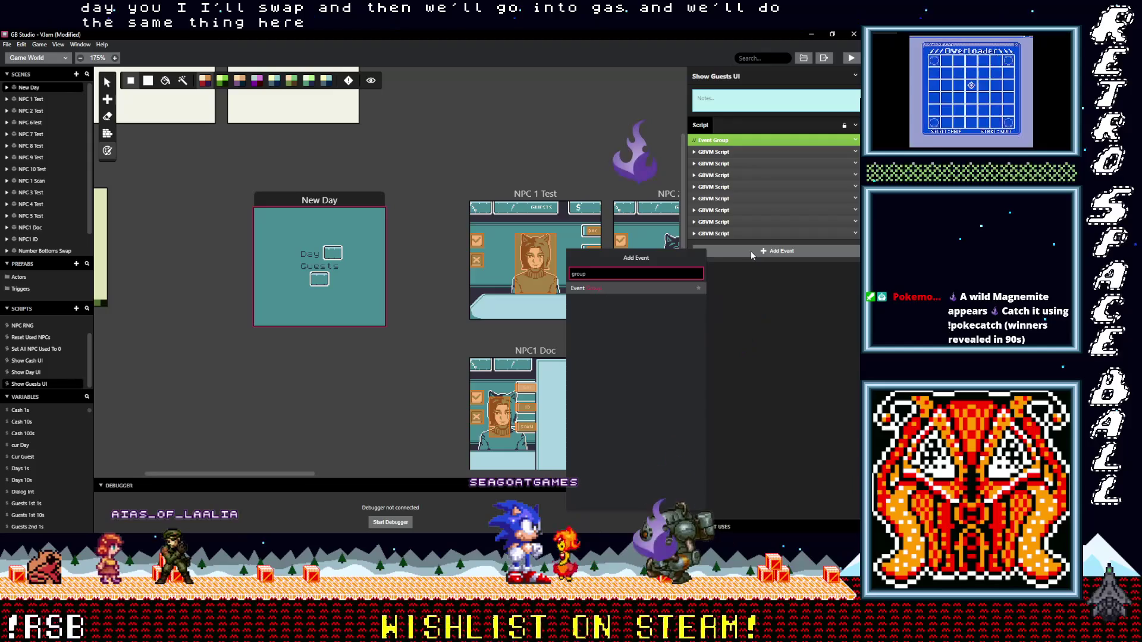
pyautogui.click(627, 288)
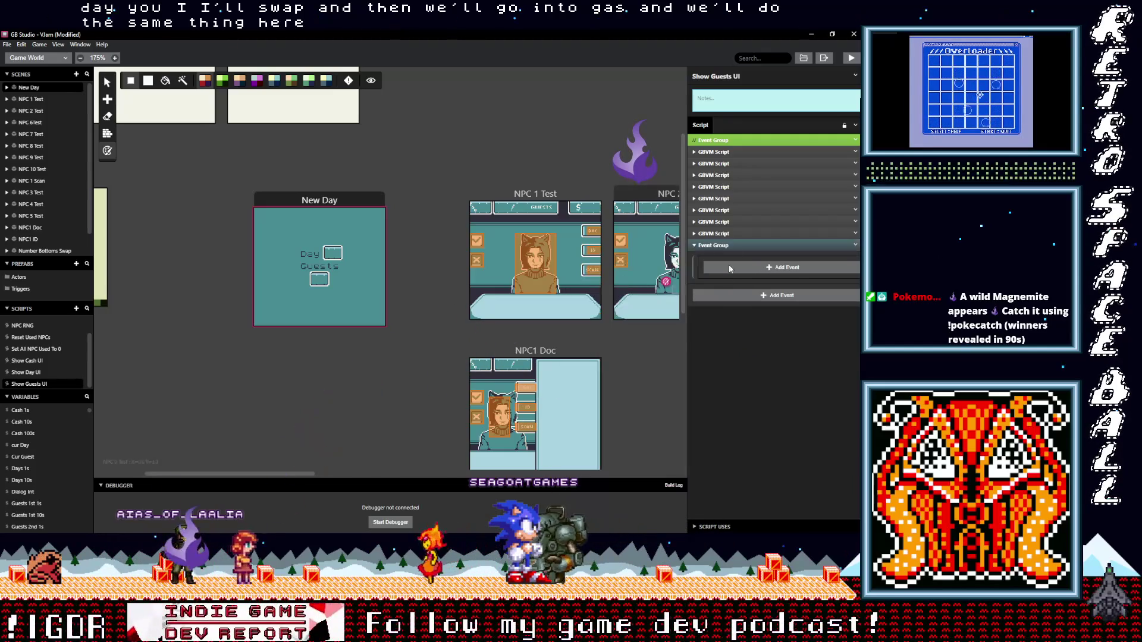
pyautogui.click(725, 232)
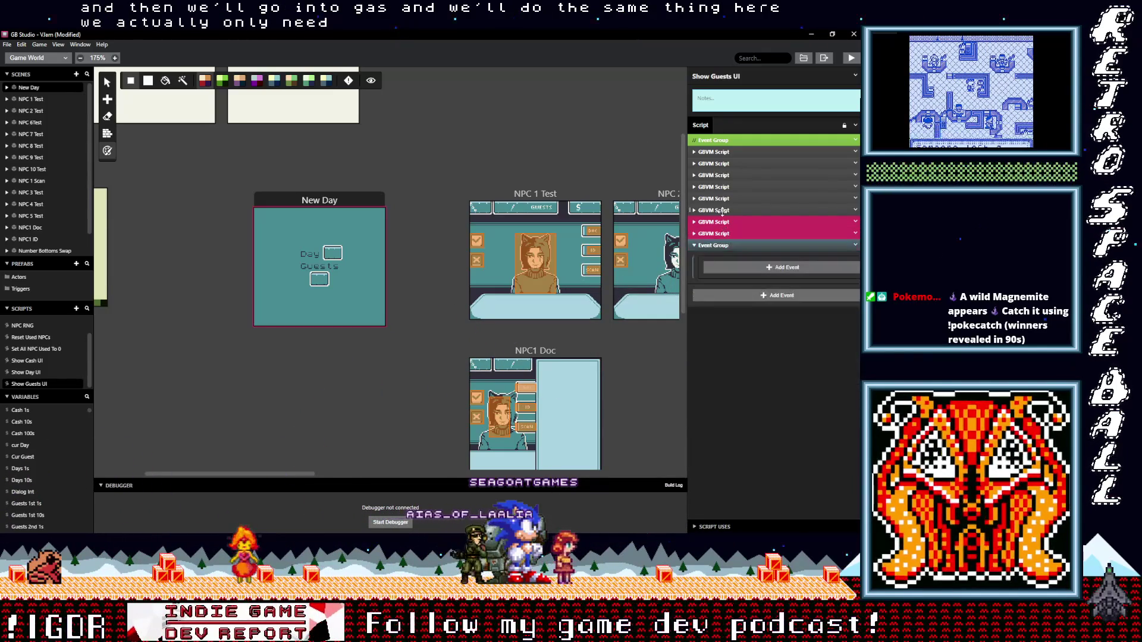
pyautogui.click(723, 210)
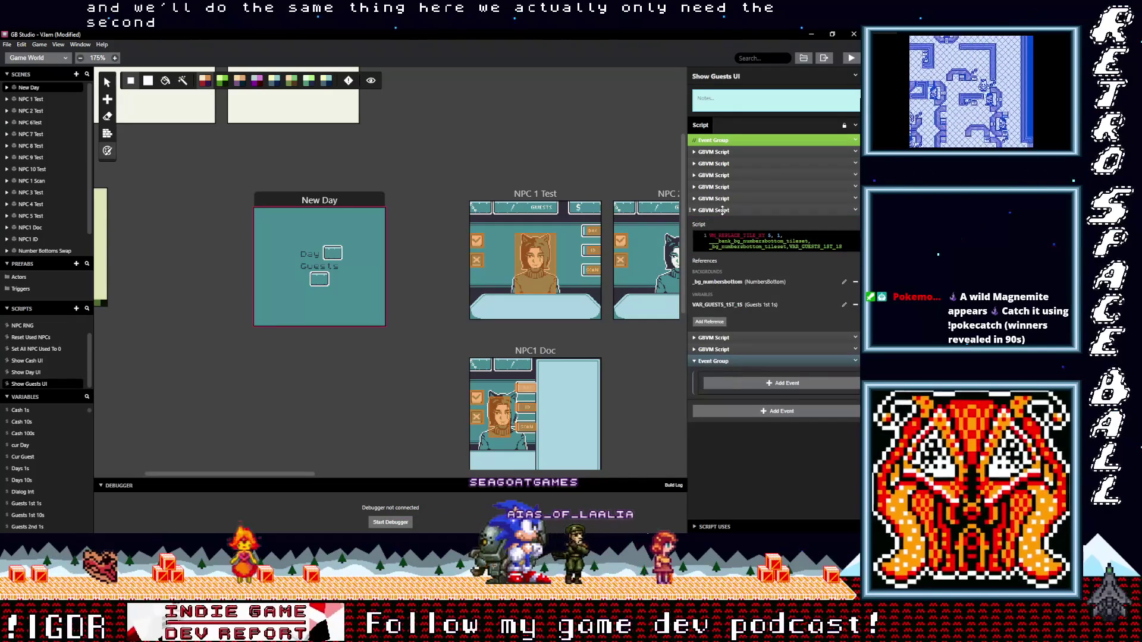
pyautogui.click(722, 210)
pyautogui.click(726, 222)
pyautogui.click(725, 222)
pyautogui.click(724, 224)
pyautogui.click(725, 223)
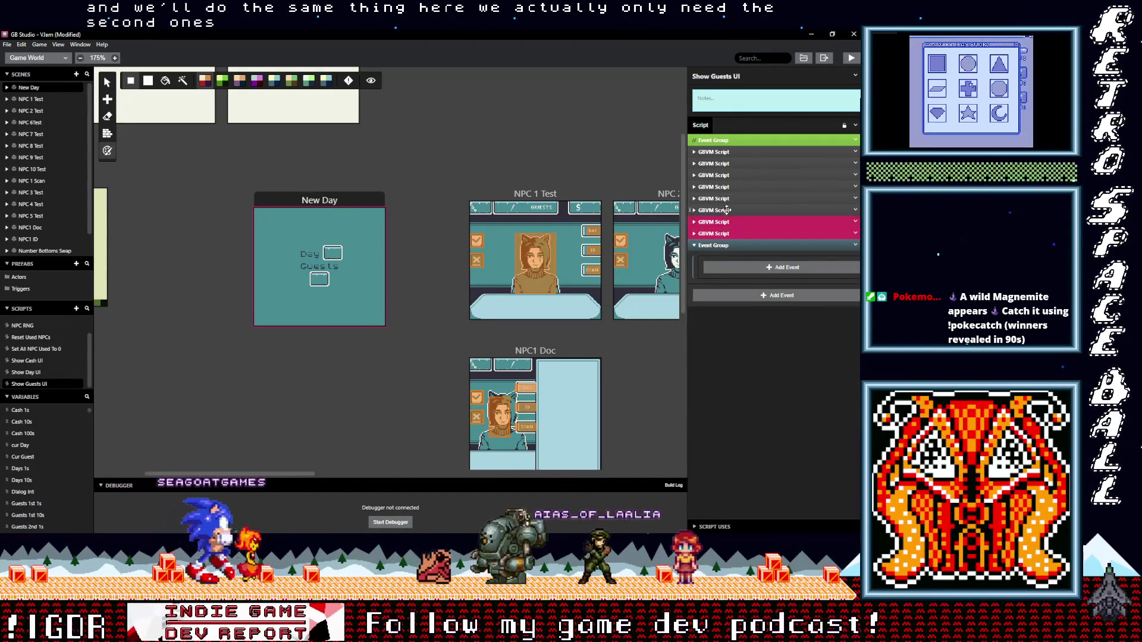
# Step: Copy the eight GBVM scripts and paste them into the new Event Group
pyautogui.click(725, 233)
pyautogui.keyDown('shift'); pyautogui.click(727, 163); pyautogui.keyUp('shift')
pyautogui.keyDown('shift'); pyautogui.click(726, 151); pyautogui.keyUp('shift')
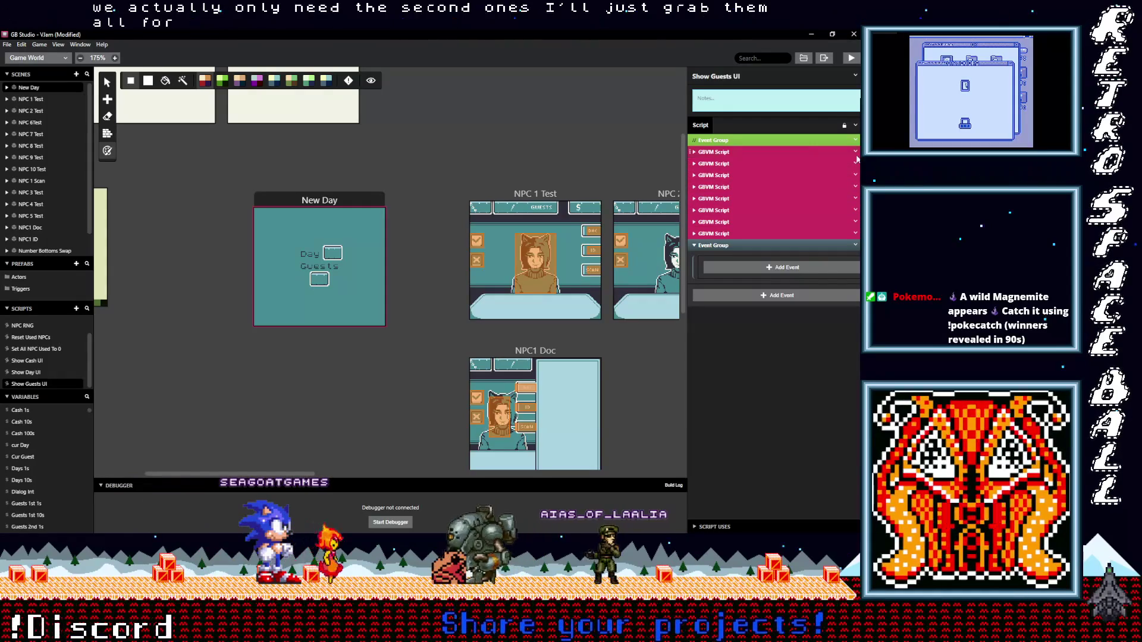
pyautogui.click(855, 153)
pyautogui.click(824, 237)
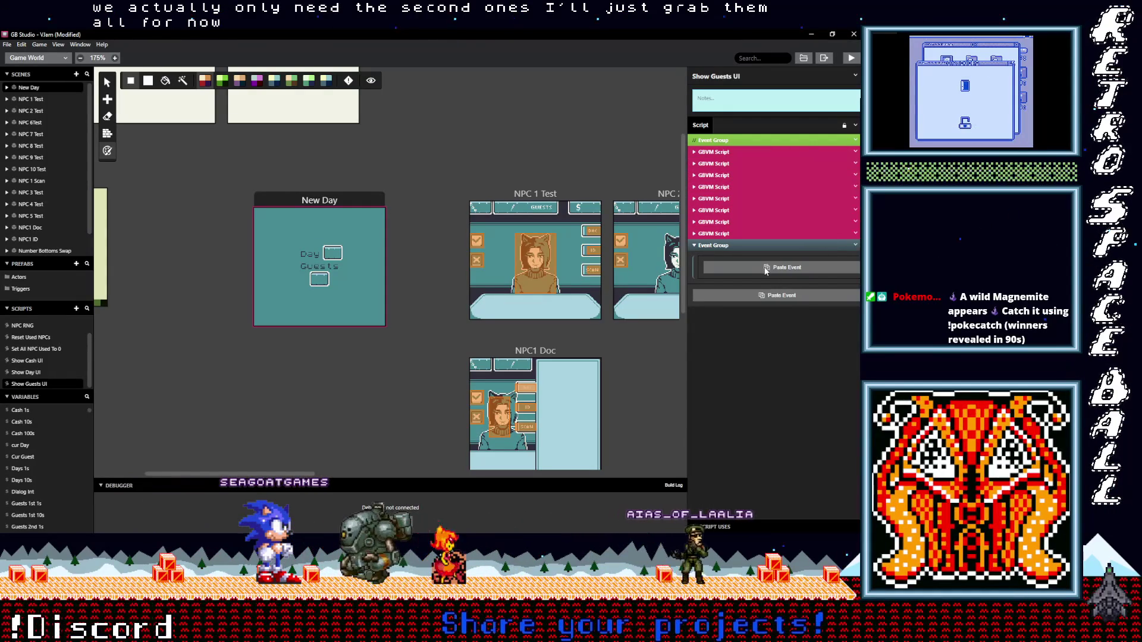
pyautogui.keyDown('alt'); pyautogui.click(783, 267); pyautogui.keyUp('alt')
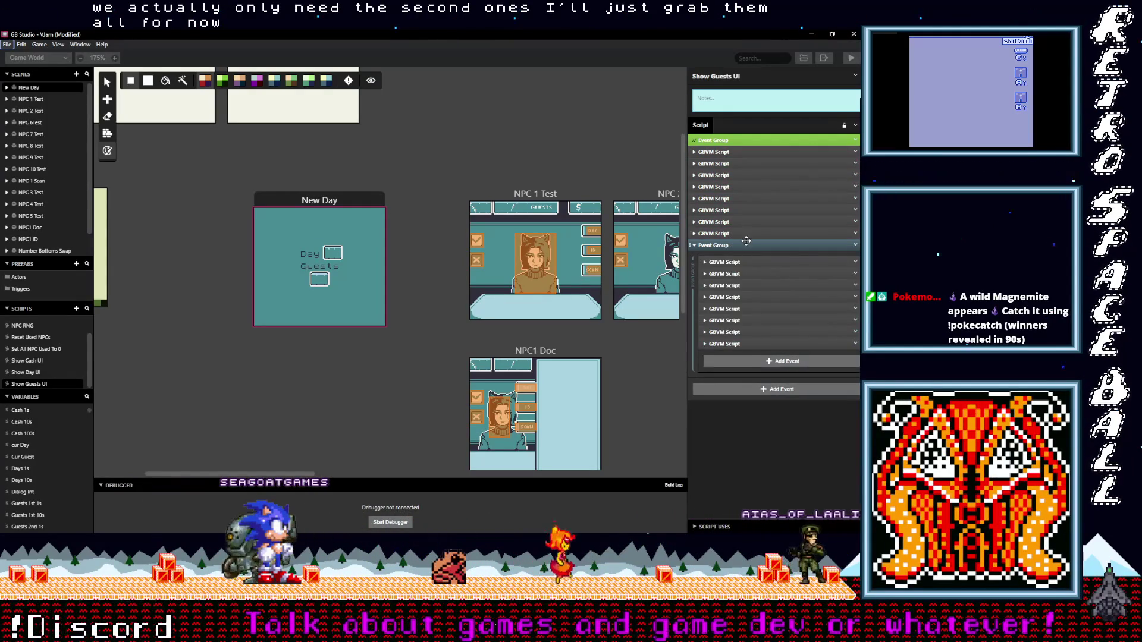
pyautogui.hotkey('ctrl', 'z')
pyautogui.click(817, 233)
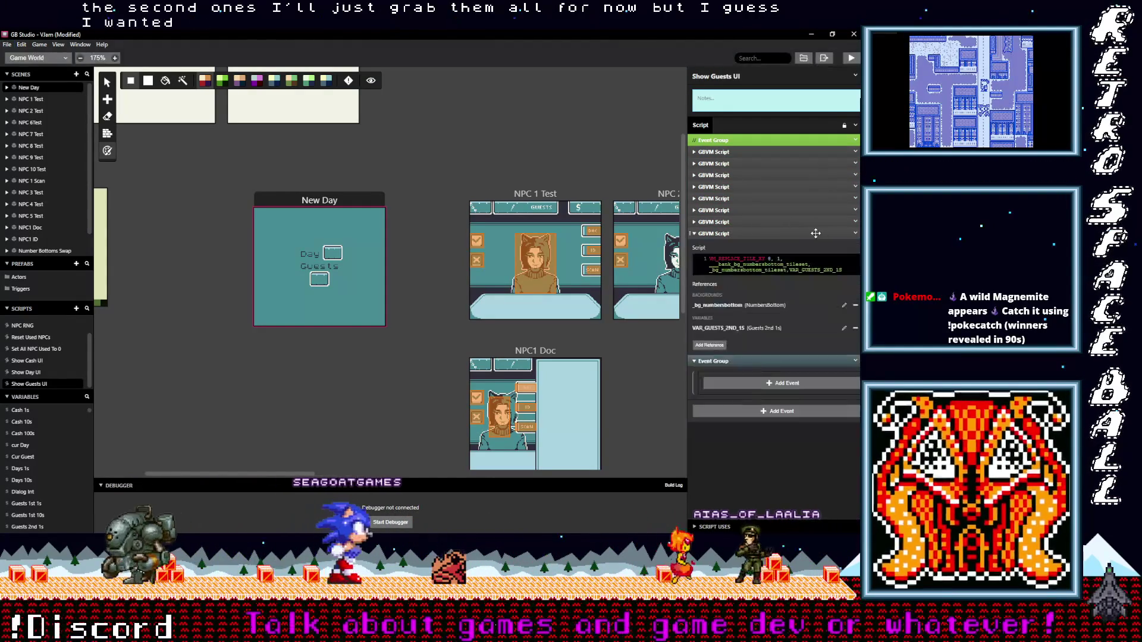
pyautogui.click(816, 234)
pyautogui.keyDown('alt'); pyautogui.click(780, 267); pyautogui.keyUp('alt')
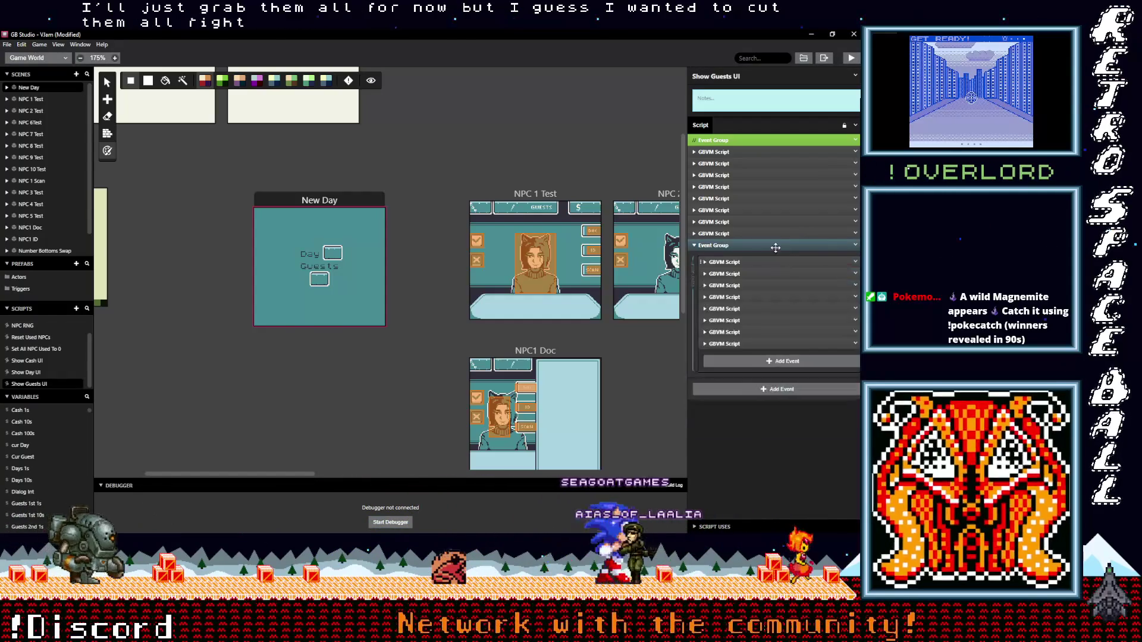
# Step: Delete the loose original scripts, copy the Event Group, and reselect the New Day scene
pyautogui.click(767, 233)
pyautogui.keyDown('shift'); pyautogui.click(758, 187); pyautogui.keyUp('shift')
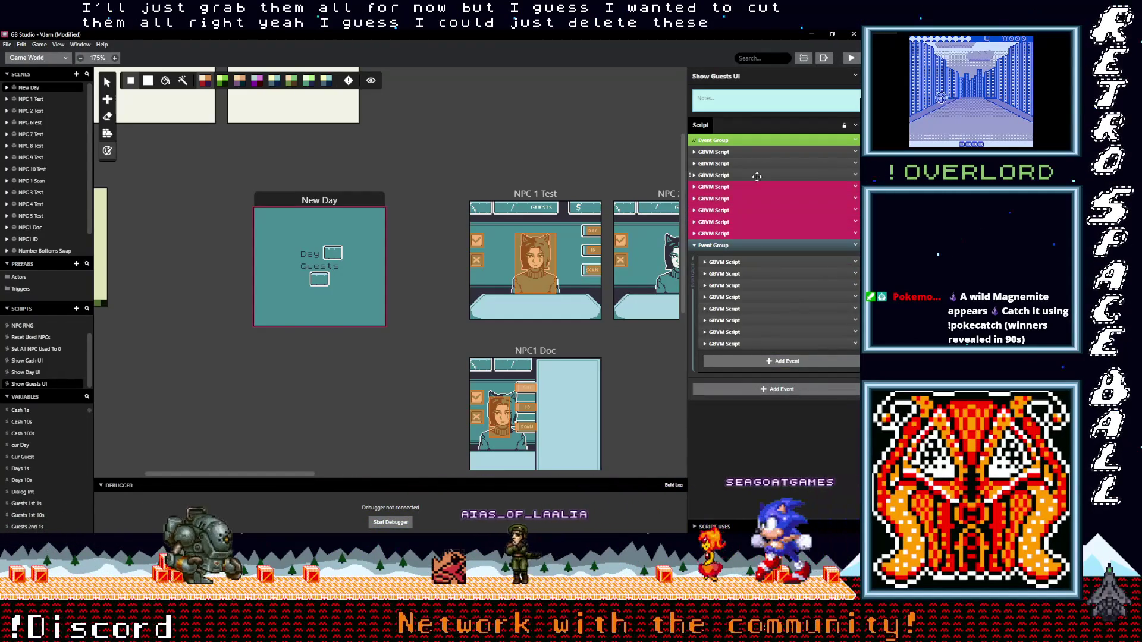
pyautogui.click(856, 152)
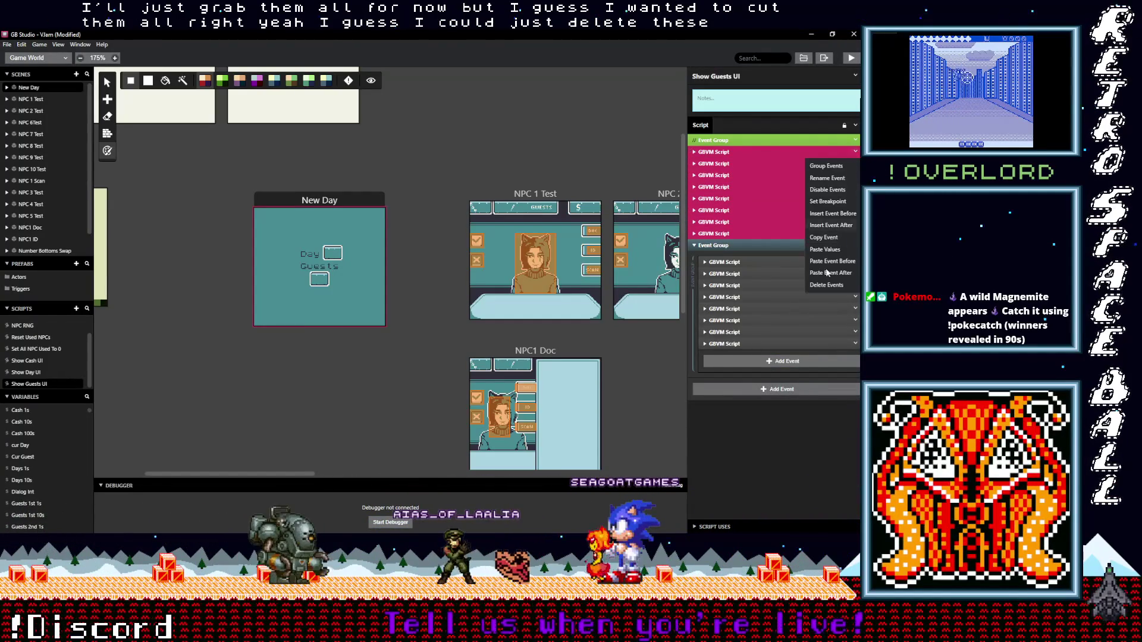
pyautogui.click(832, 285)
pyautogui.click(856, 153)
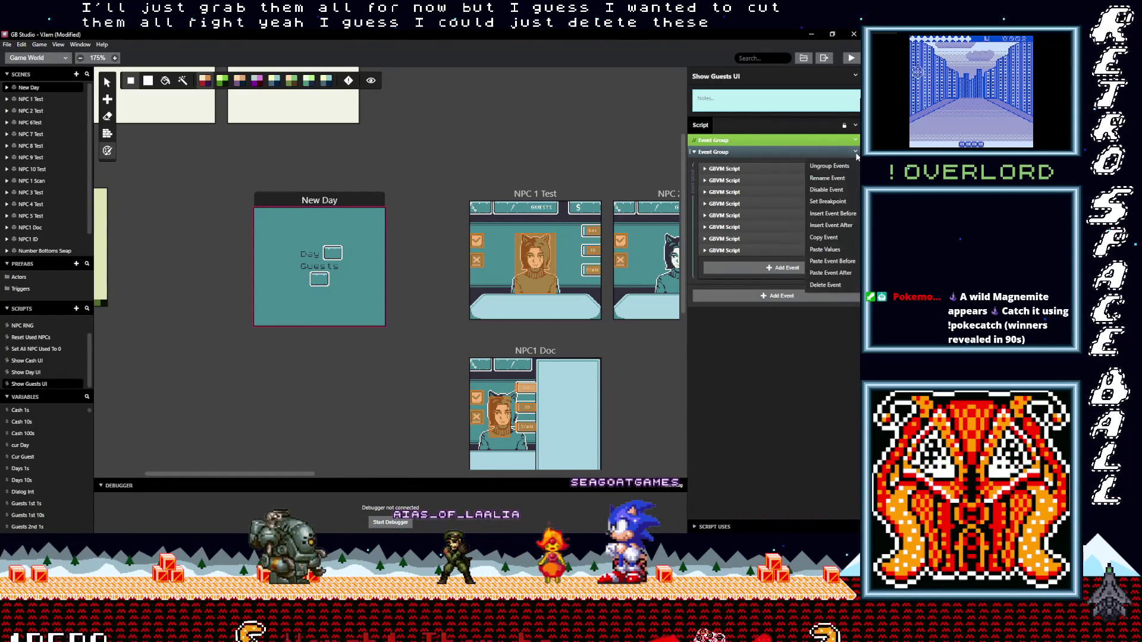
pyautogui.click(816, 238)
pyautogui.click(335, 205)
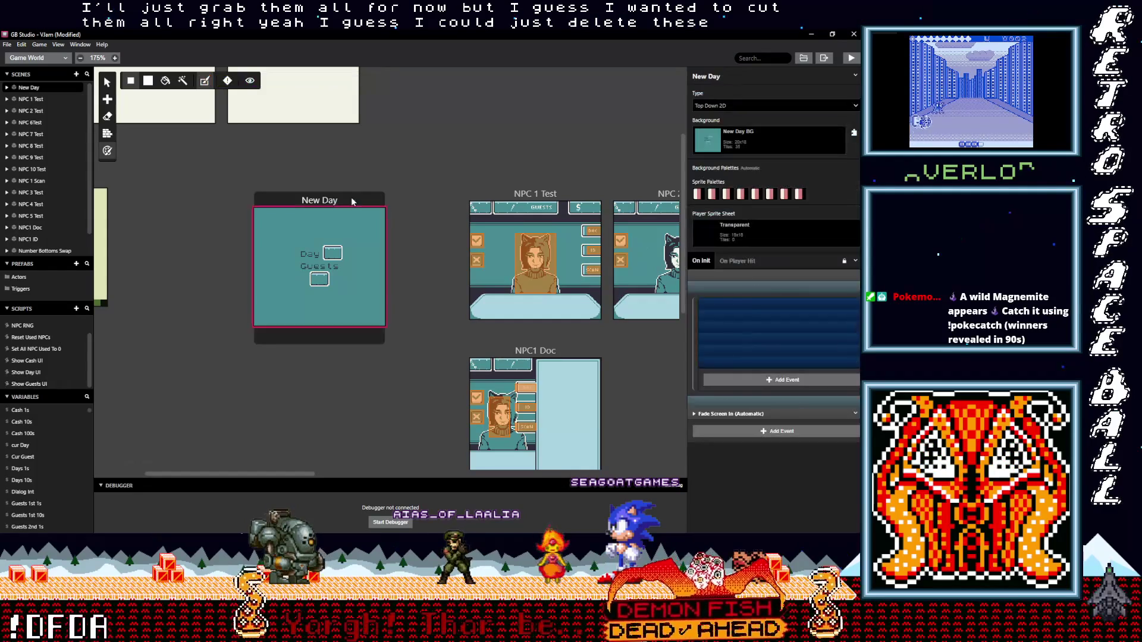
# Step: Paste the copied event group into On Init and rename it 'Guests UI Tile Swap'
pyautogui.keyDown('alt'); pyautogui.click(739, 380); pyautogui.keyUp('alt')
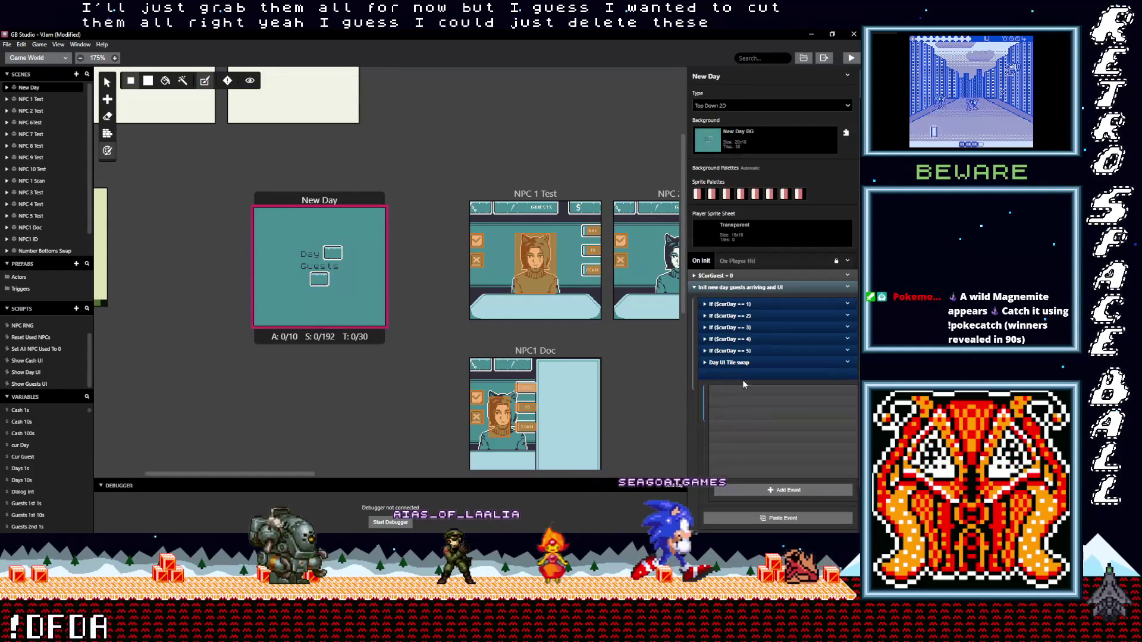
pyautogui.click(849, 375)
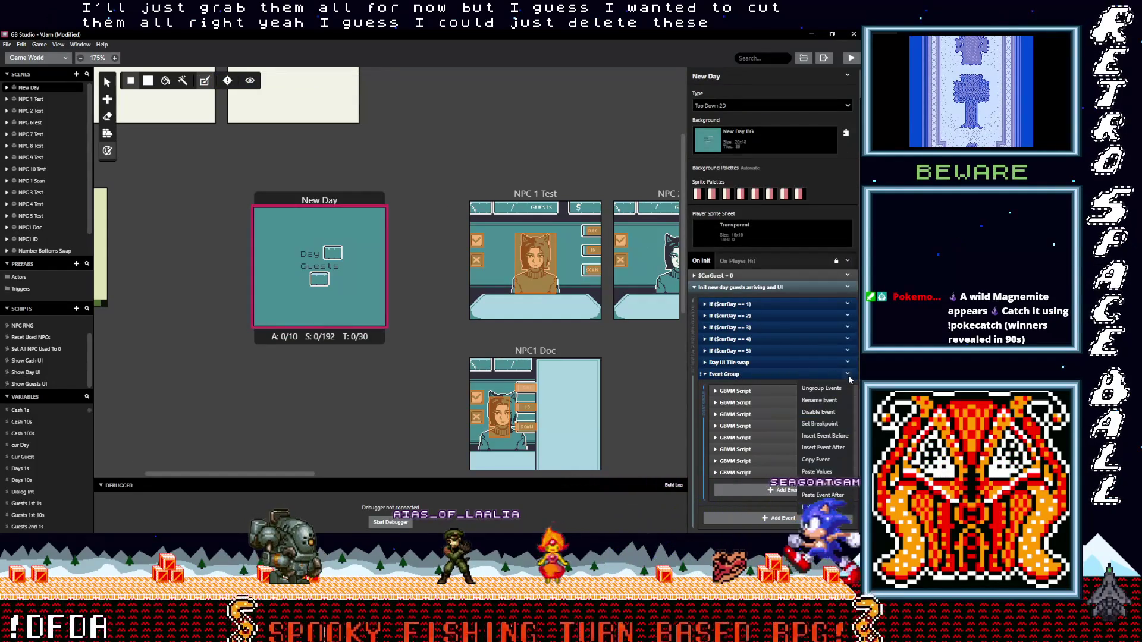
pyautogui.click(820, 400)
pyautogui.write('Gues')
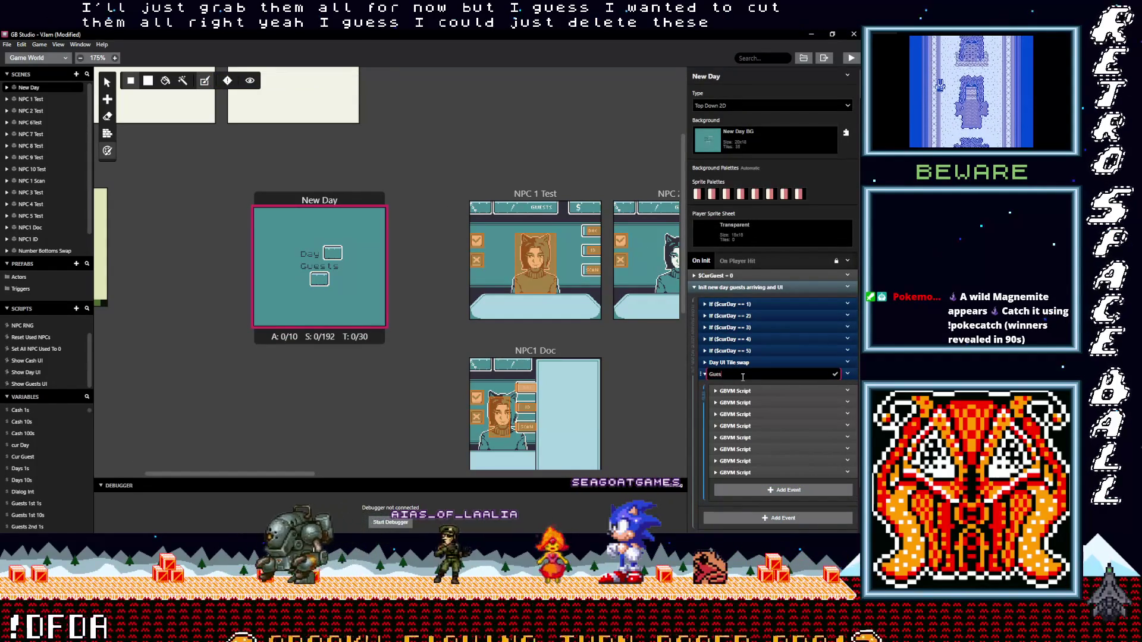
pyautogui.write('ts U')
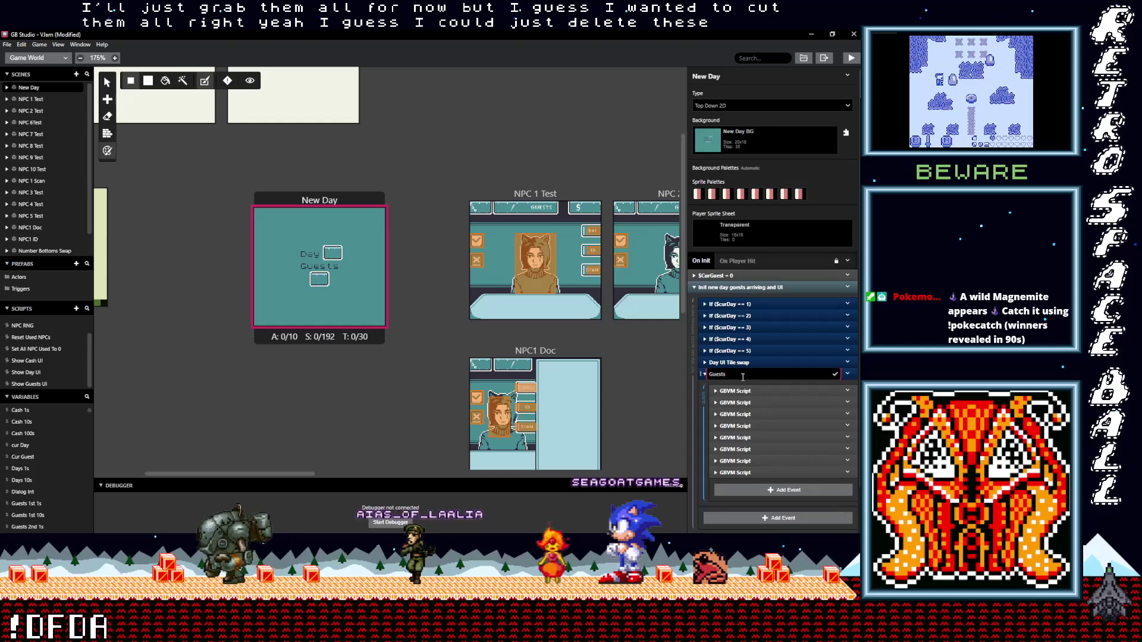
pyautogui.write('I Tile')
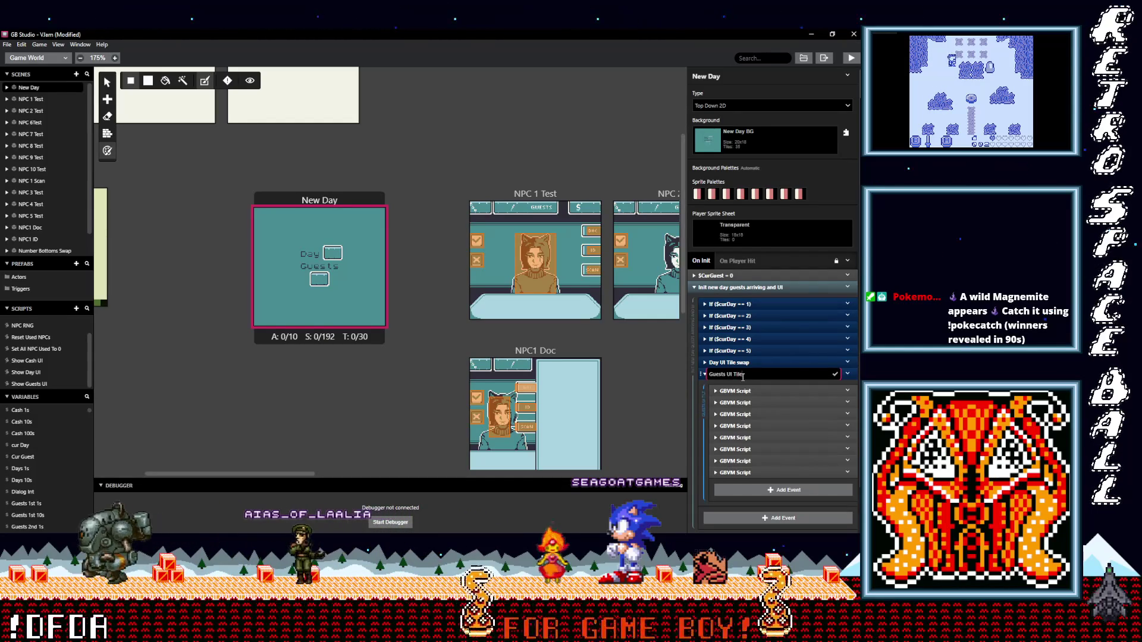
pyautogui.write(' Swap')
pyautogui.press('Return')
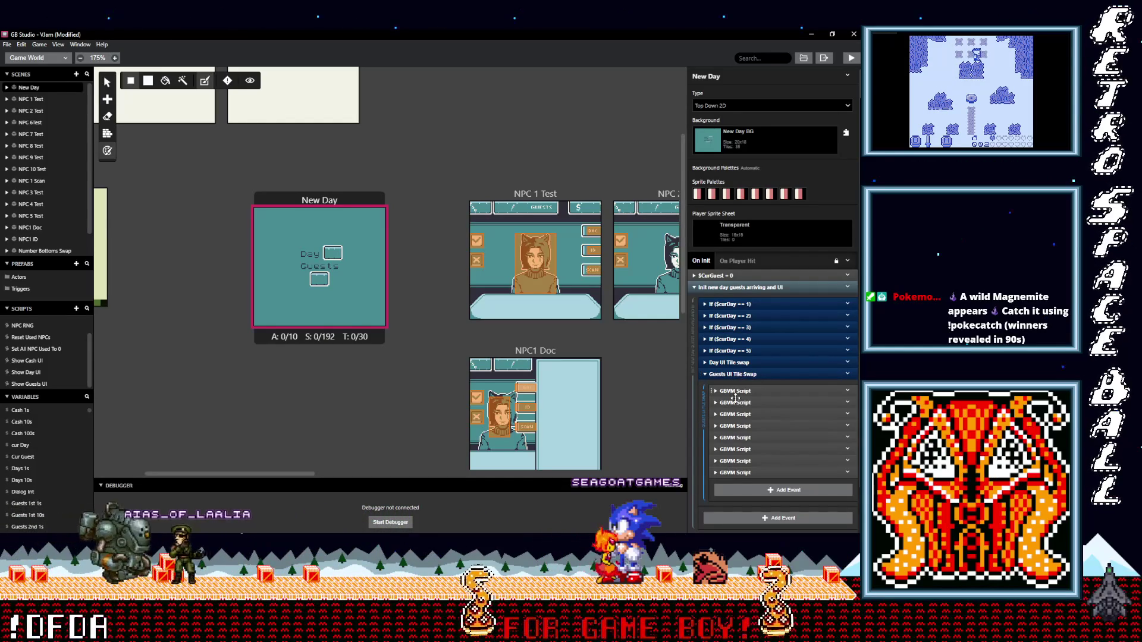
# Step: Inspect and delete the first two GBVM Script events in the pasted group
pyautogui.click(744, 390)
pyautogui.scroll(-2, 764, 438)
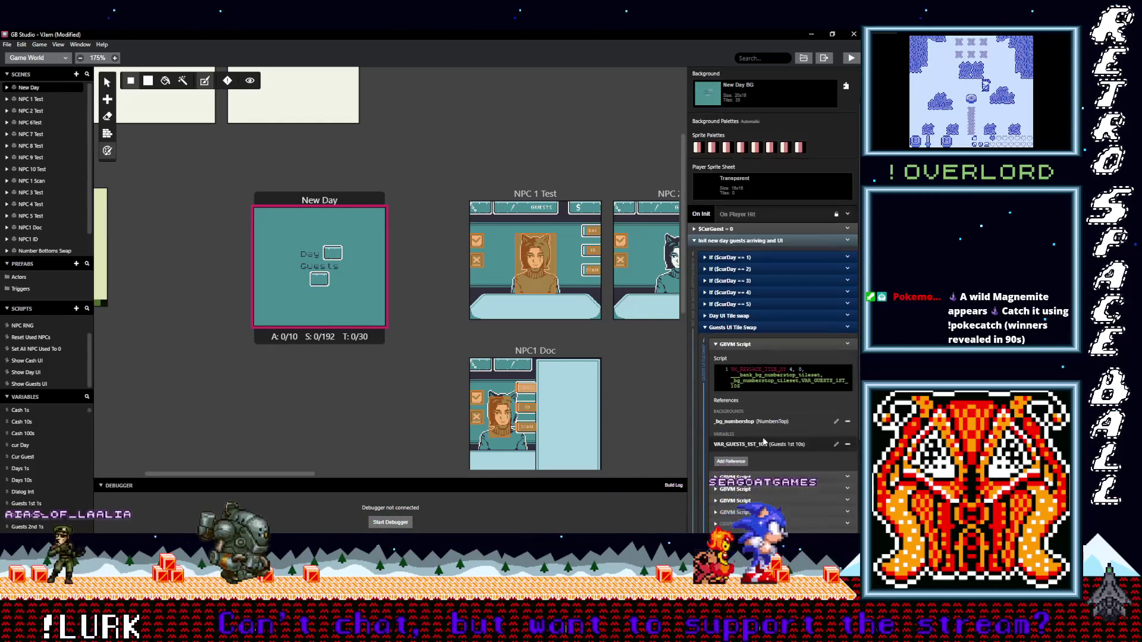
pyautogui.scroll(-1, 761, 428)
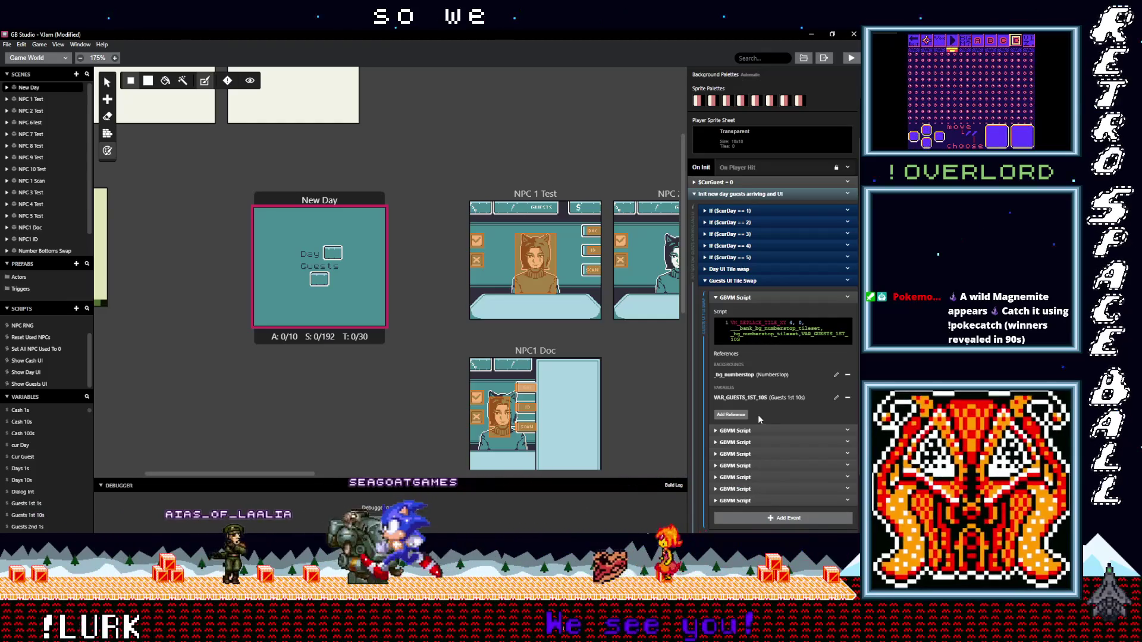
pyautogui.click(848, 297)
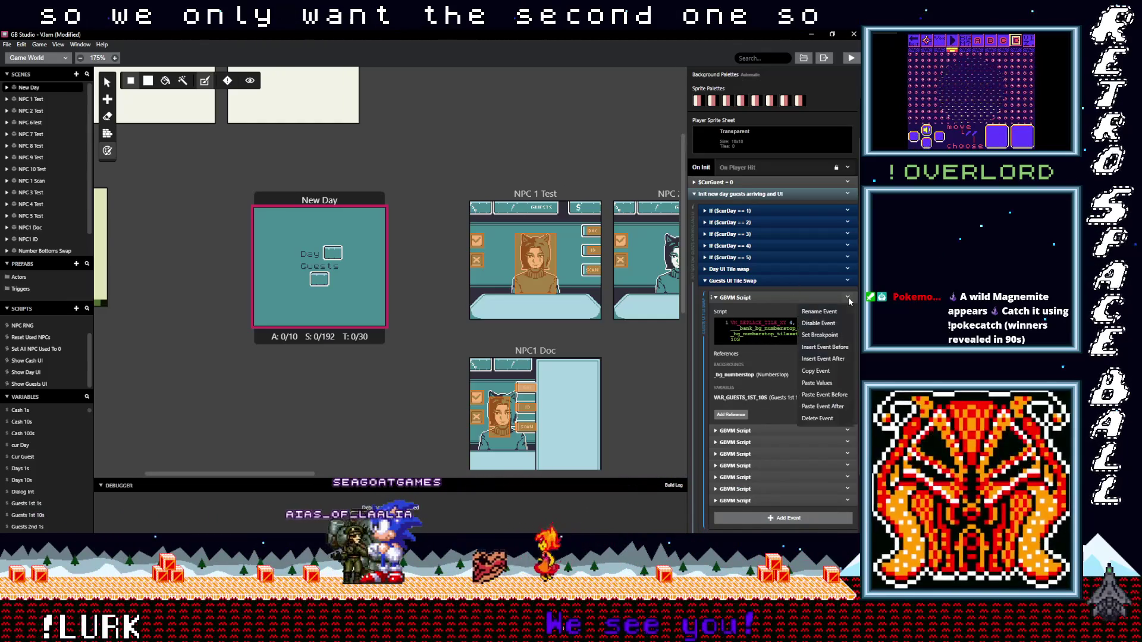
pyautogui.click(817, 418)
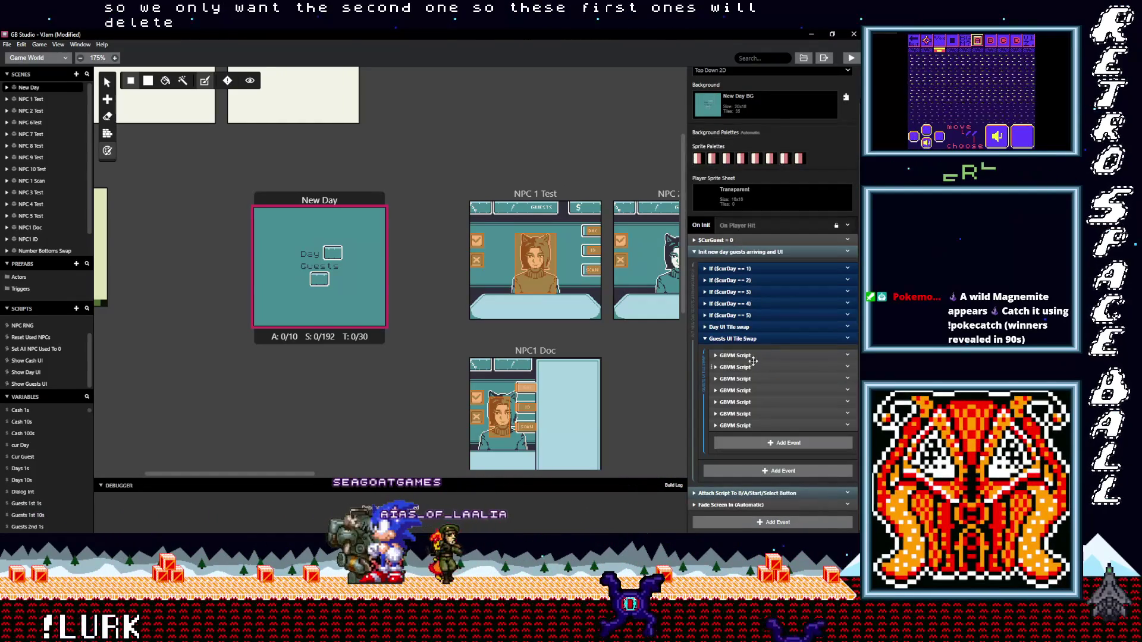
pyautogui.click(748, 355)
pyautogui.scroll(-1, 748, 357)
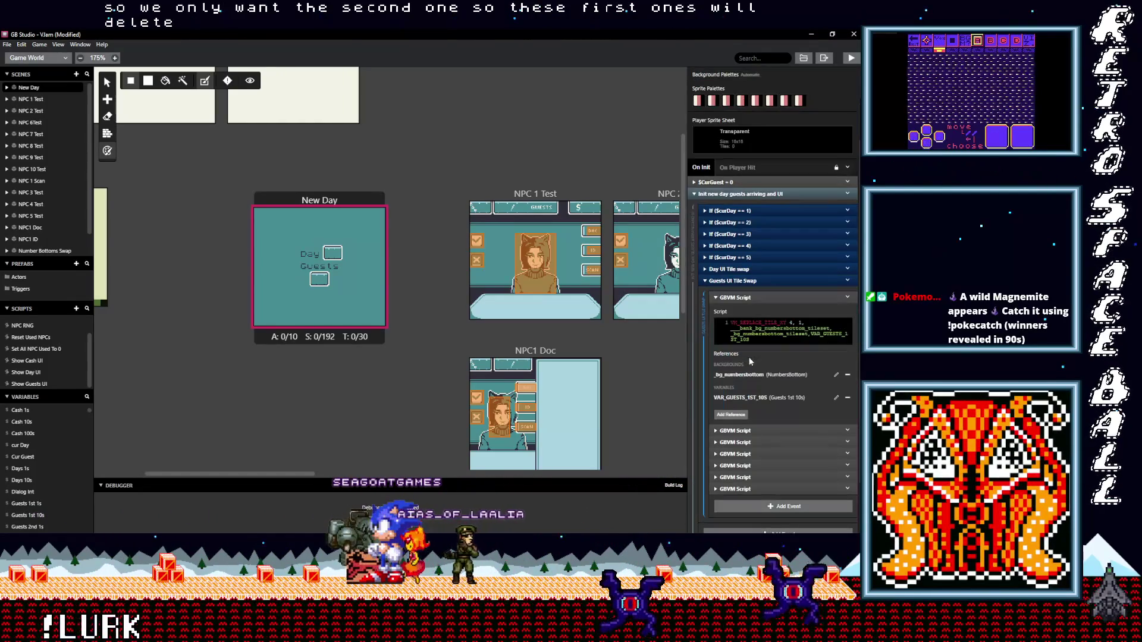
pyautogui.click(848, 298)
pyautogui.click(824, 416)
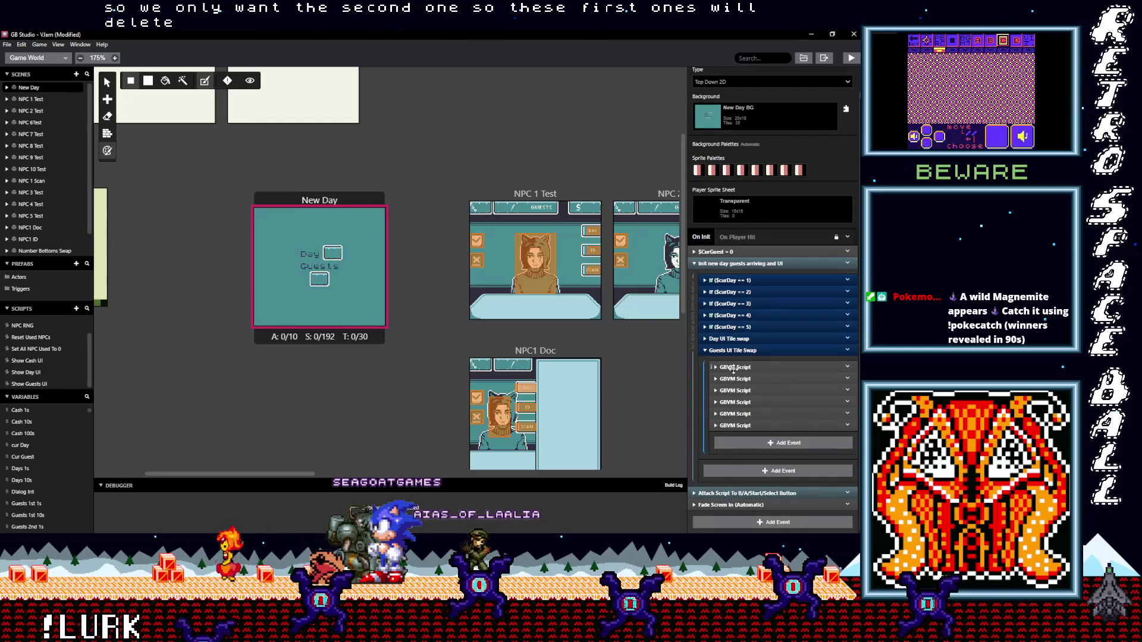
# Step: Inspect the new first GBVM Script event's code, then collapse it
pyautogui.click(733, 368)
pyautogui.scroll(-1, 737, 368)
pyautogui.scroll(1, 741, 360)
pyautogui.click(737, 368)
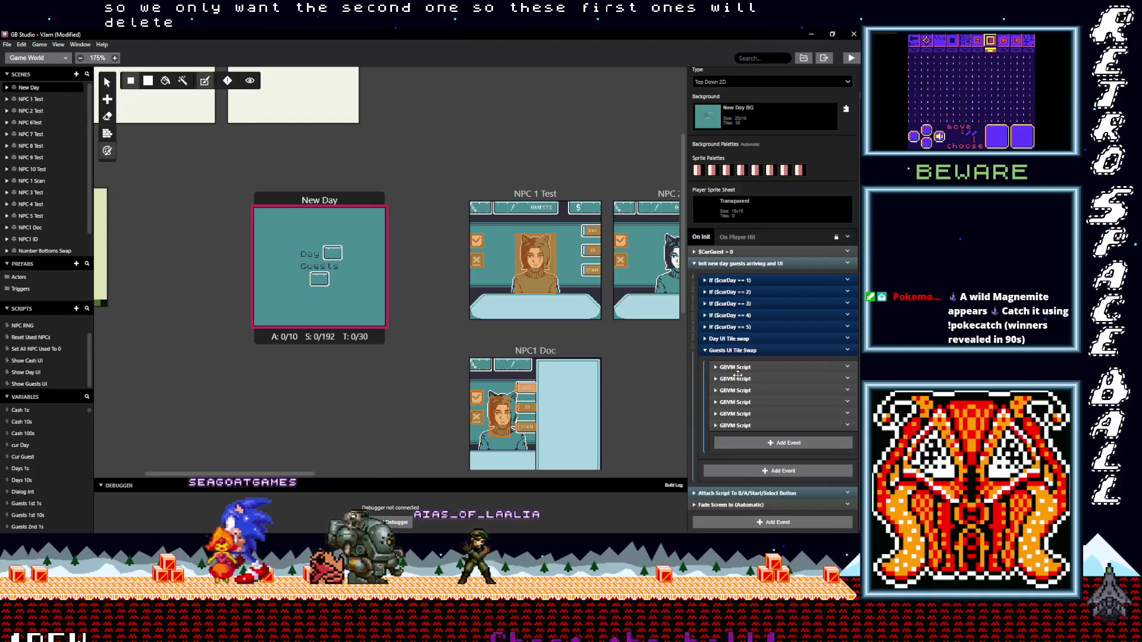
pyautogui.scroll(-1, 737, 379)
pyautogui.scroll(1, 740, 393)
# Step: Delete the third GBVM Script event and the one that moves into its place
pyautogui.click(739, 391)
pyautogui.scroll(-1, 748, 403)
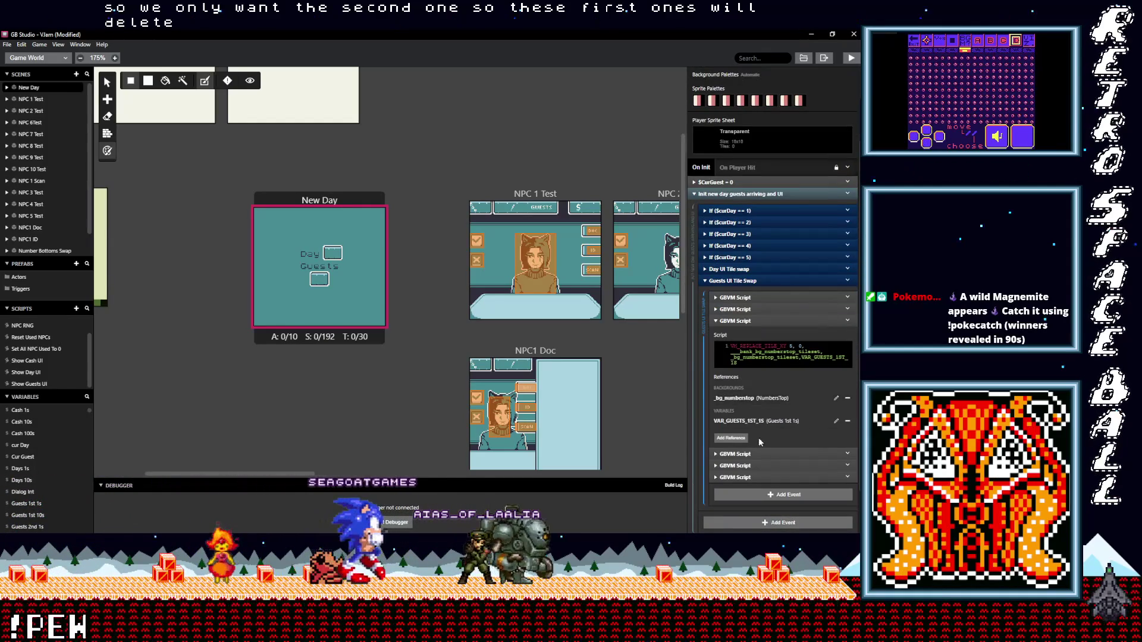
pyautogui.click(848, 321)
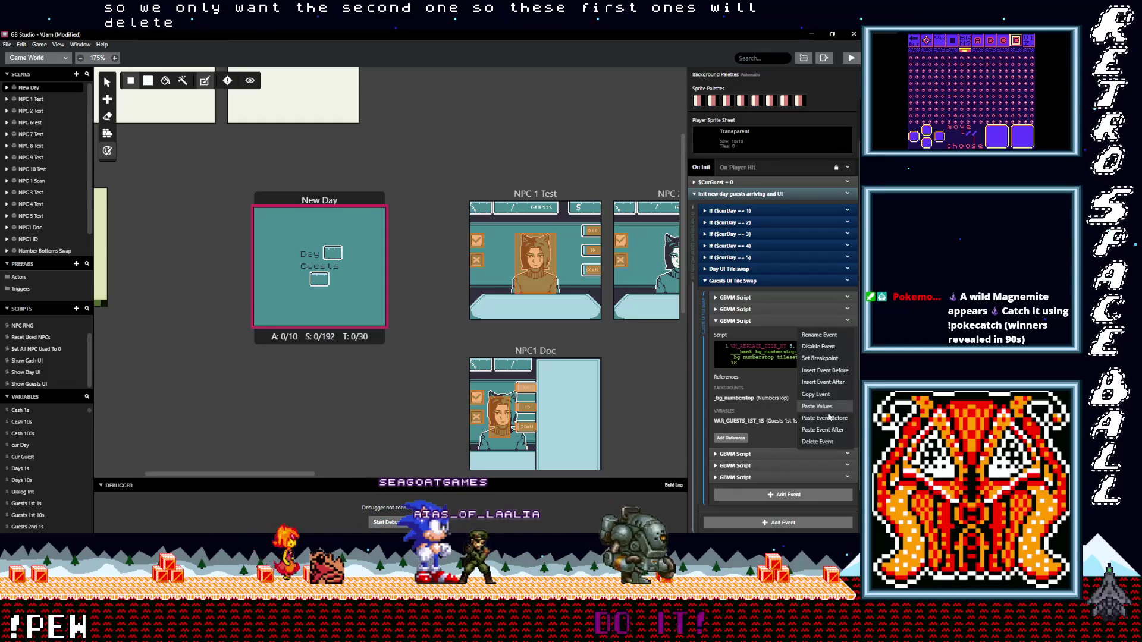
pyautogui.click(827, 442)
pyautogui.click(741, 404)
pyautogui.scroll(-1, 742, 408)
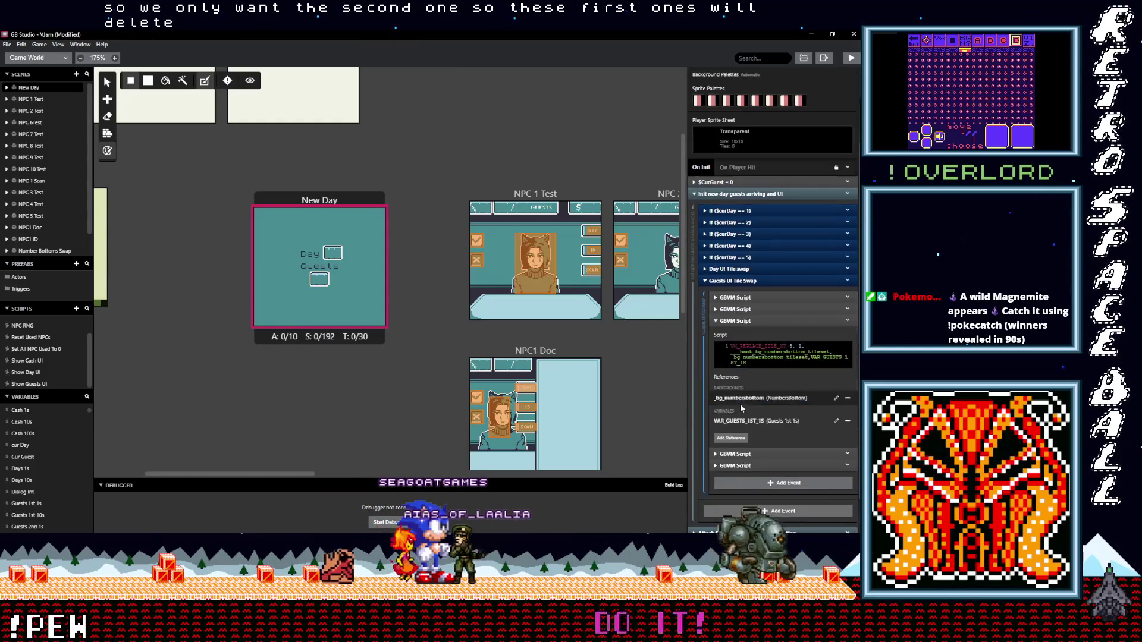
pyautogui.click(847, 322)
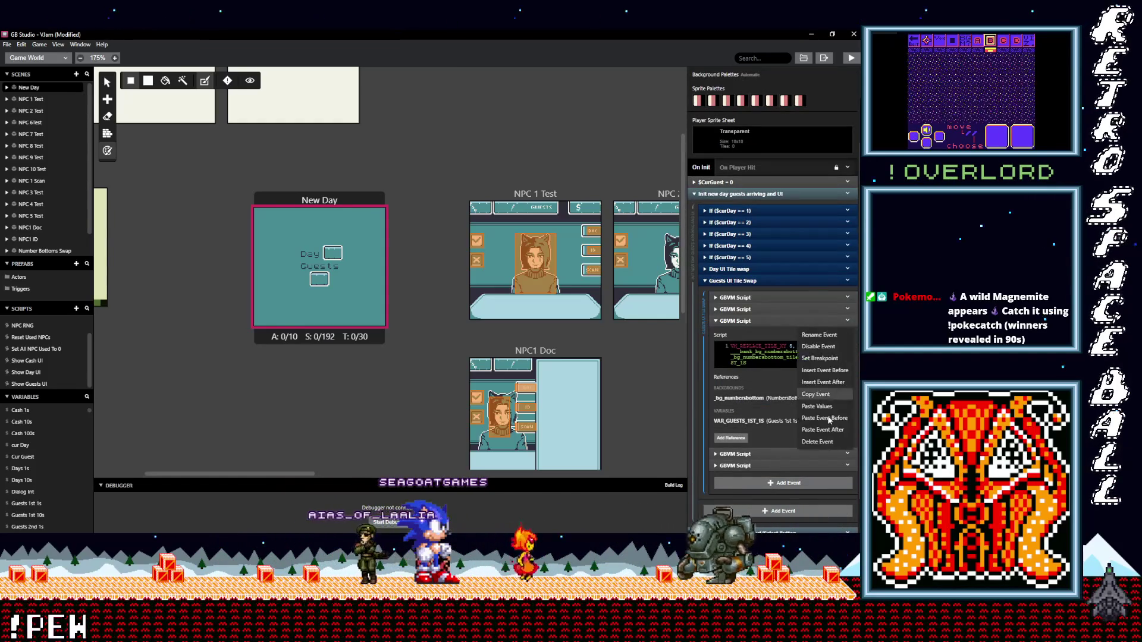
pyautogui.click(823, 442)
# Step: Expand the remaining GBVM Script events to check their code
pyautogui.click(742, 424)
pyautogui.scroll(-2, 742, 392)
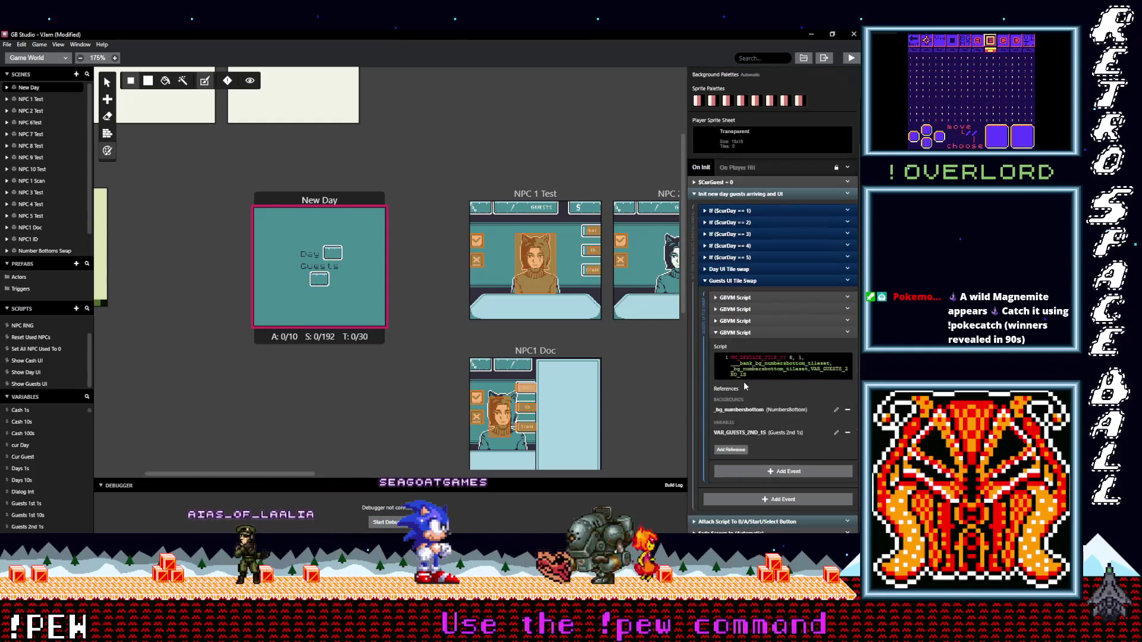
pyautogui.click(735, 310)
pyautogui.click(735, 298)
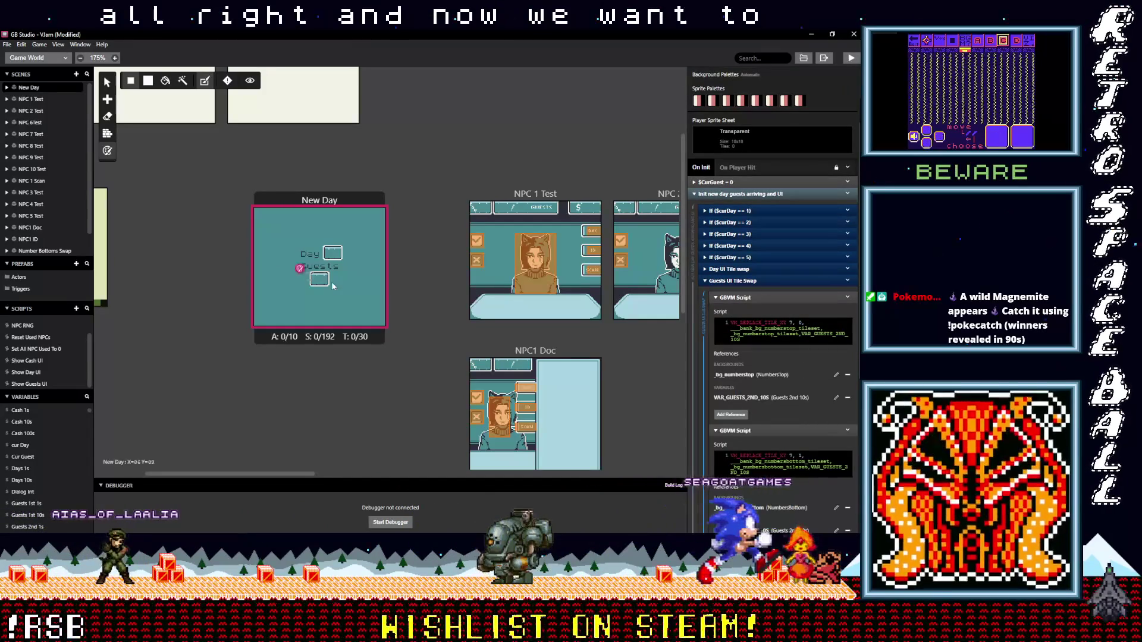
# Step: Retarget the four guests scripts to tiles 9,10, 9,11, 10,10 and 10,11, then save
pyautogui.moveTo(280, 256); pyautogui.dragTo(315, 280)
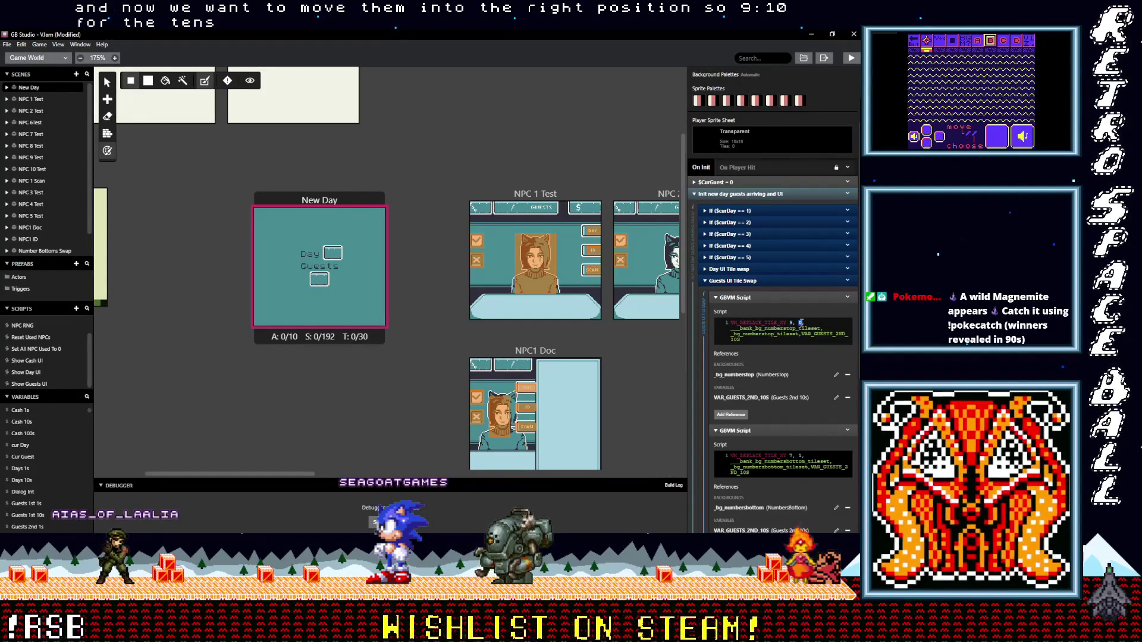
pyautogui.write('1')
pyautogui.scroll(-2, 805, 379)
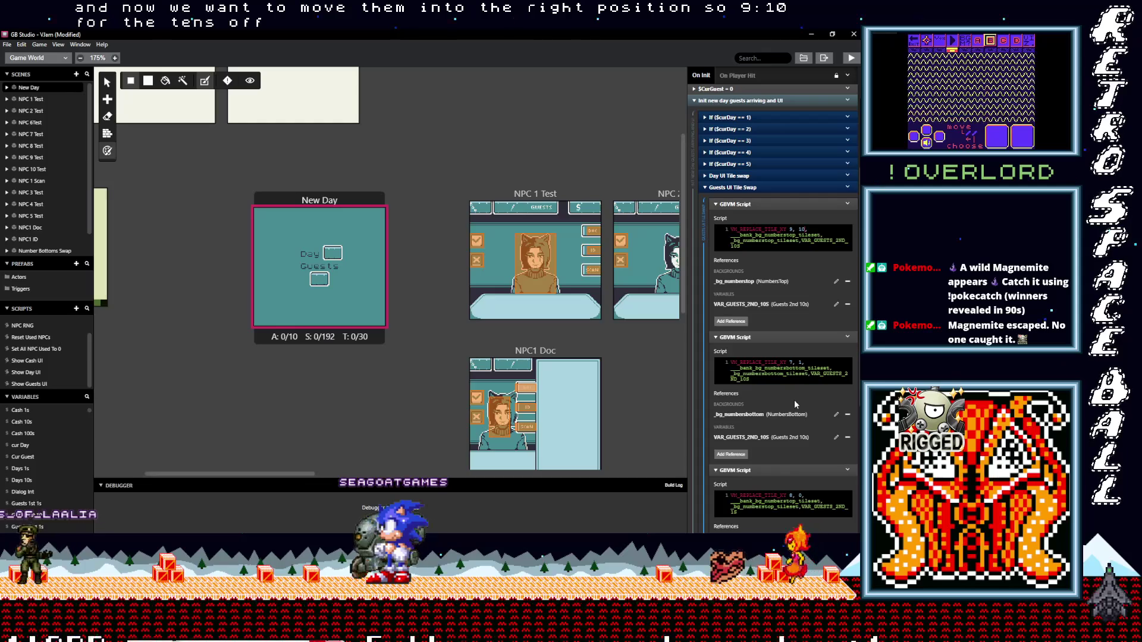
pyautogui.doubleClick(791, 362)
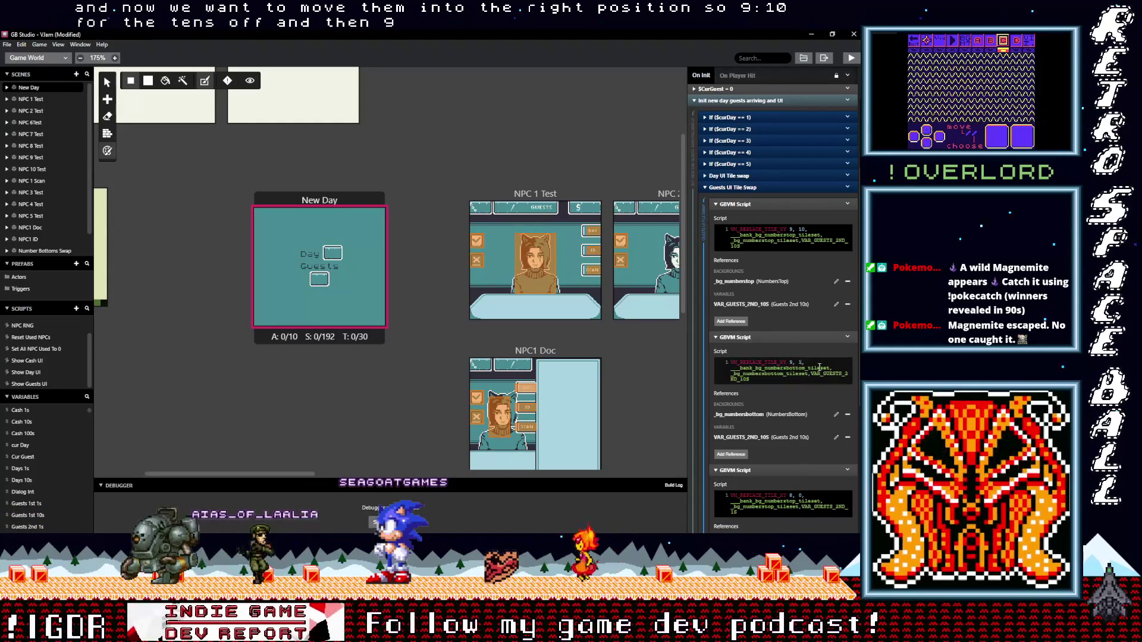
pyautogui.scroll(-3, 780, 449)
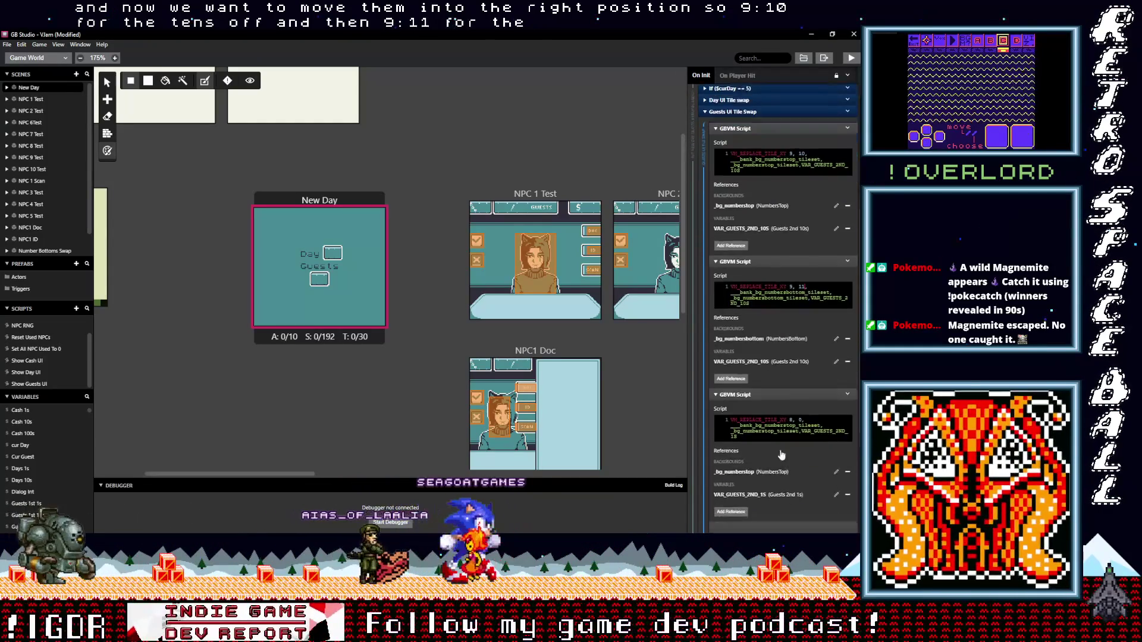
pyautogui.doubleClick(791, 403)
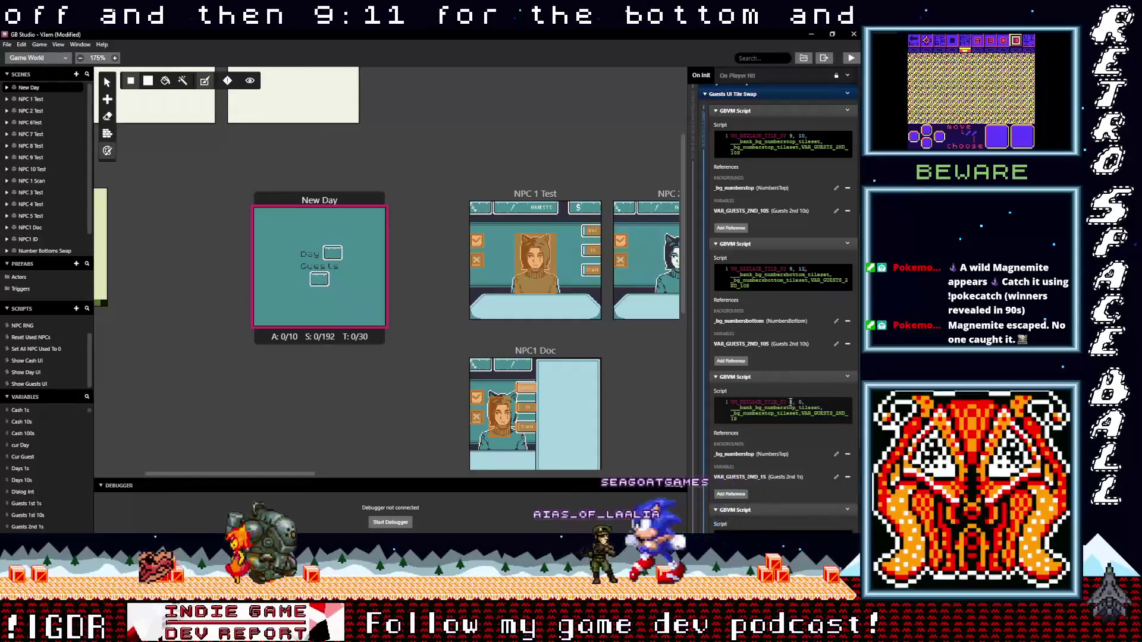
pyautogui.write('10')
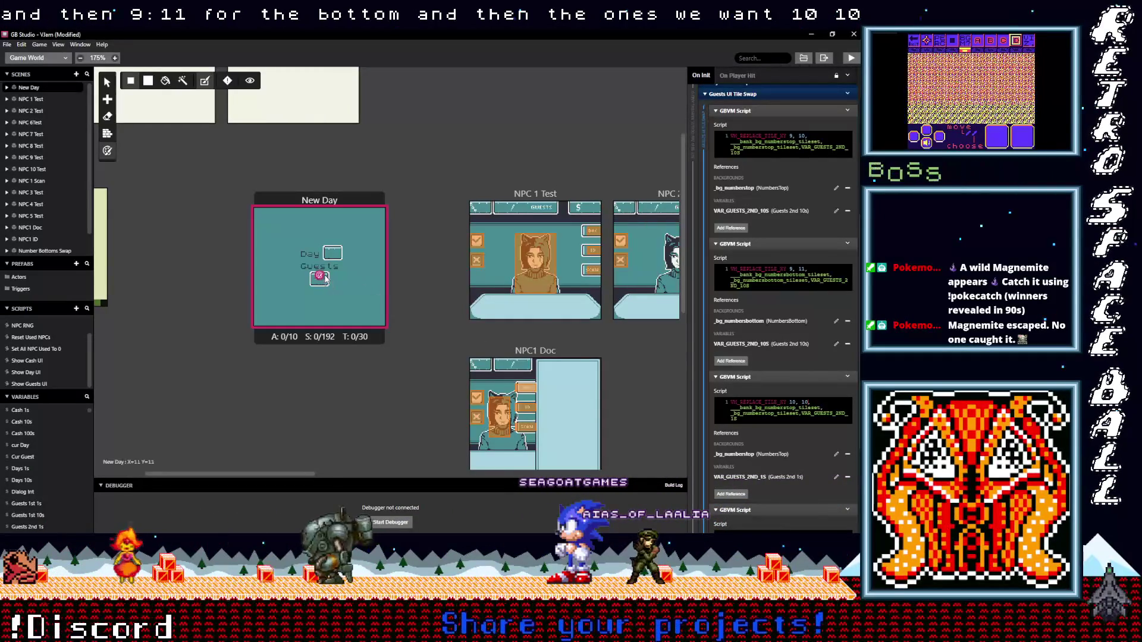
pyautogui.scroll(-3, 788, 438)
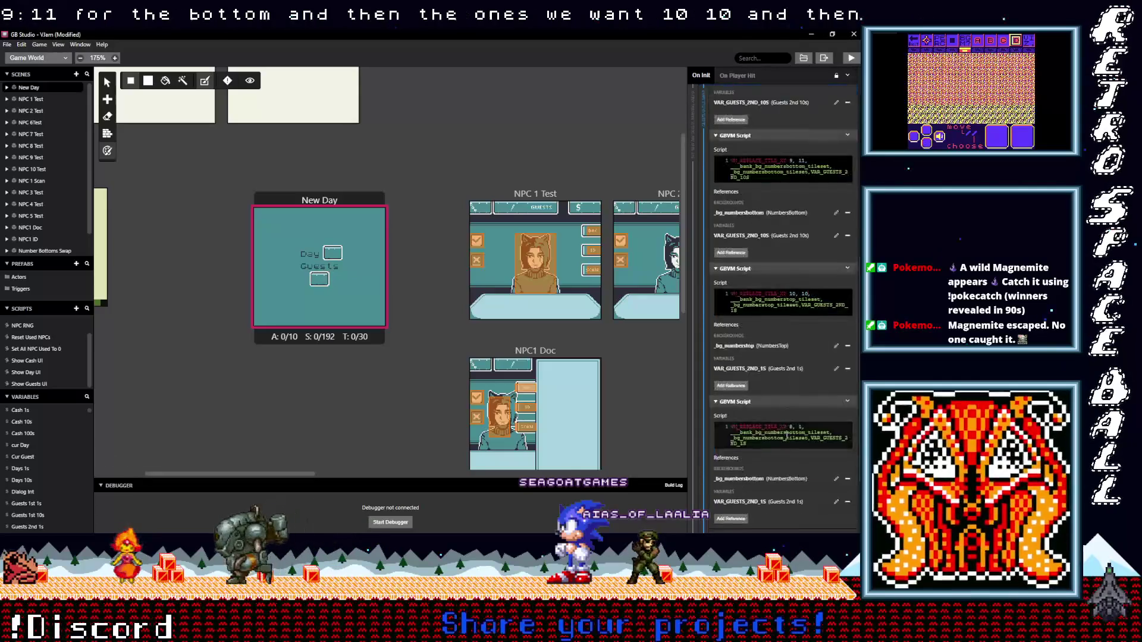
pyautogui.doubleClick(791, 380)
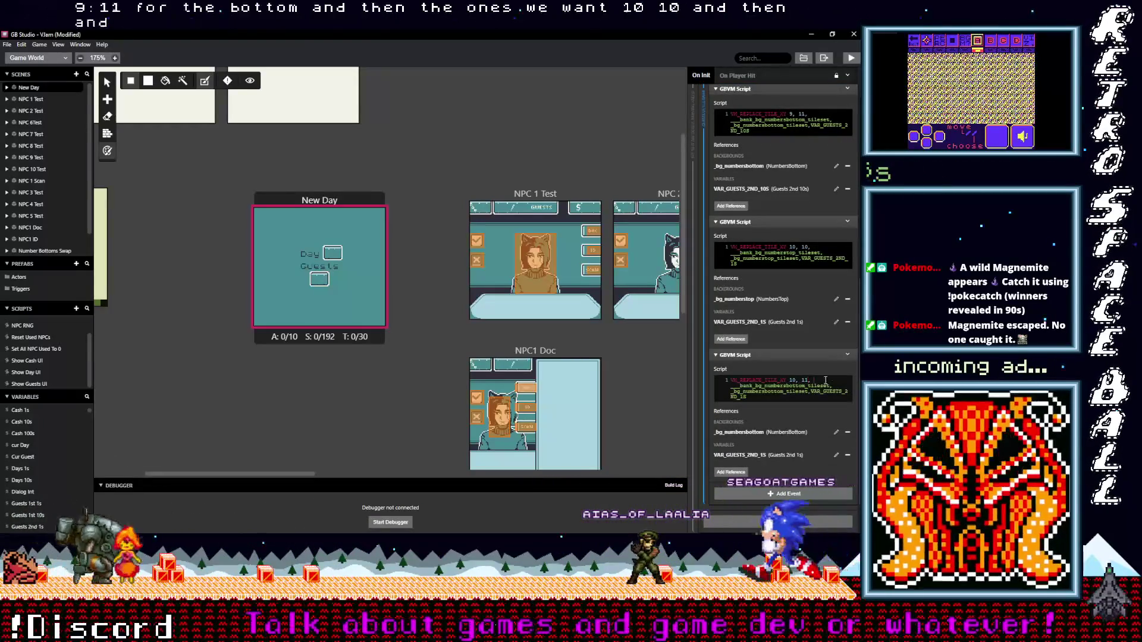
pyautogui.hotkey('ctrl', 's')
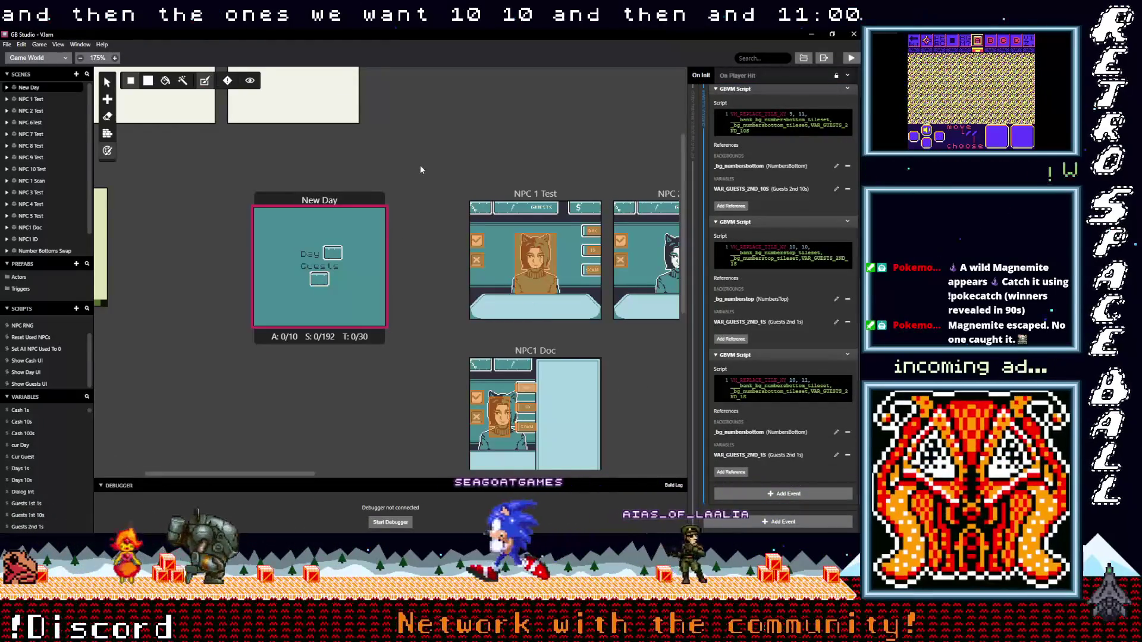
pyautogui.click(420, 166)
pyautogui.hotkey('ctrl', 'b')
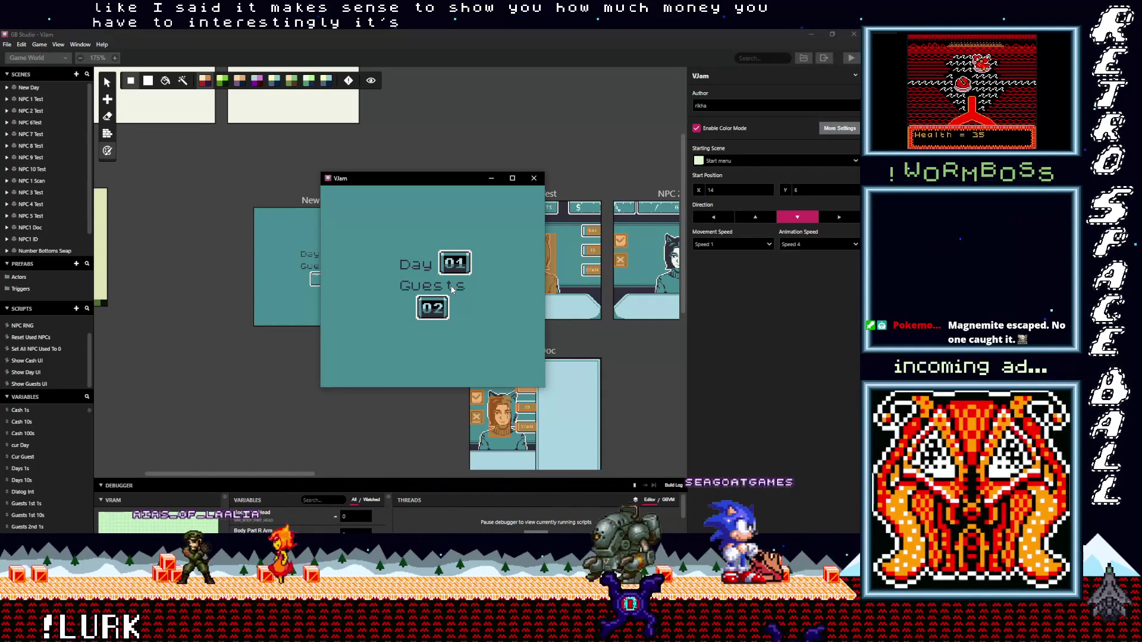
pyautogui.press('Return')
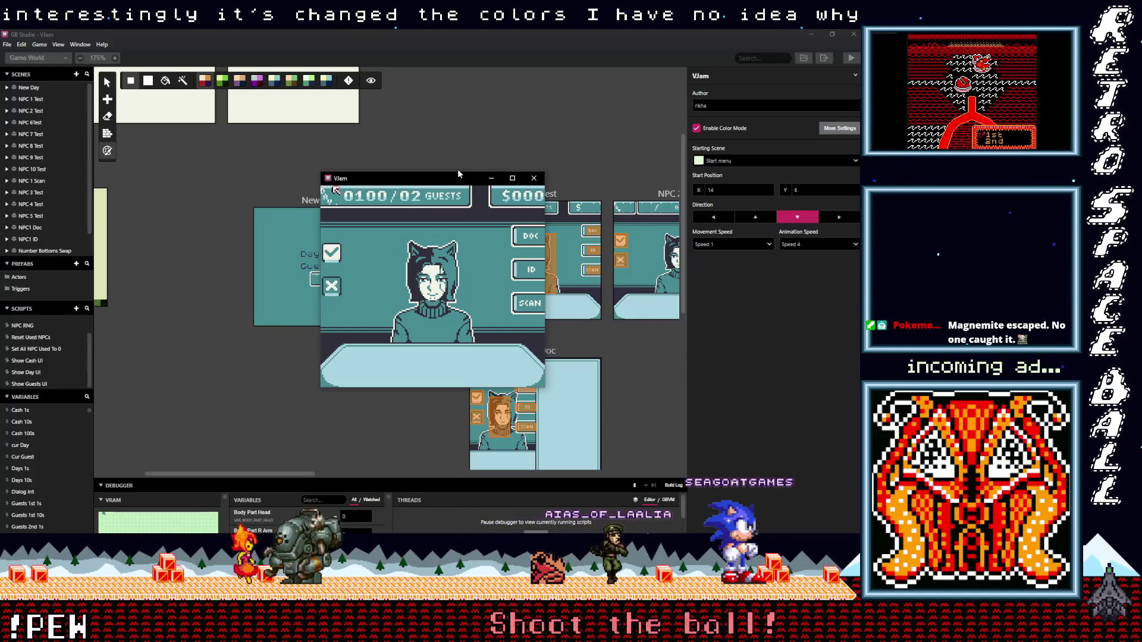
pyautogui.press('Down')
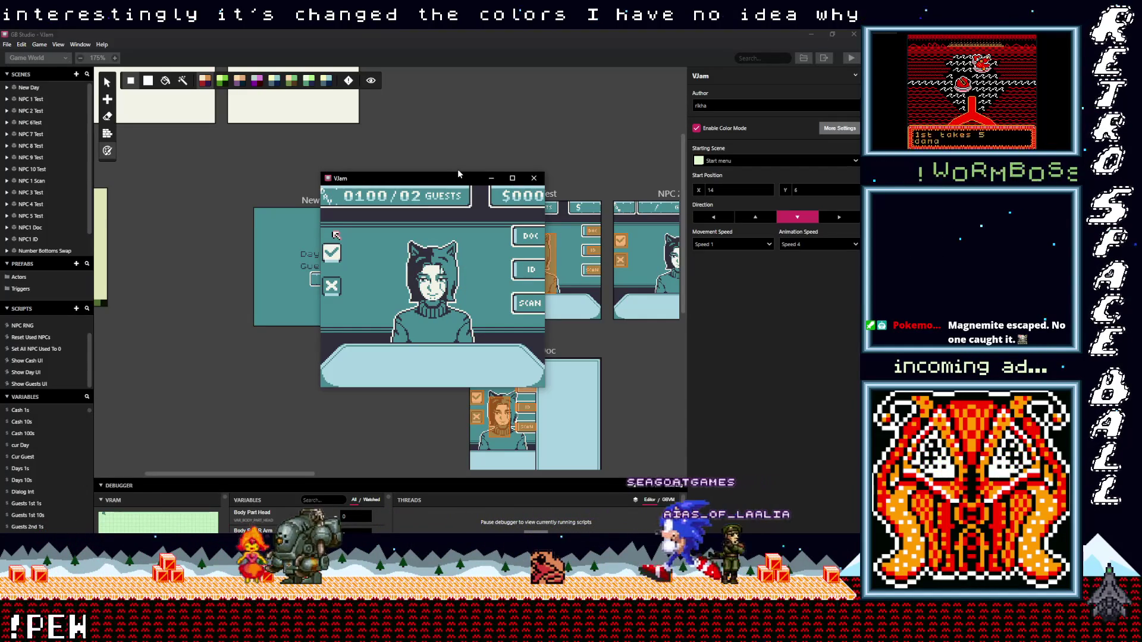
pyautogui.press('Up')
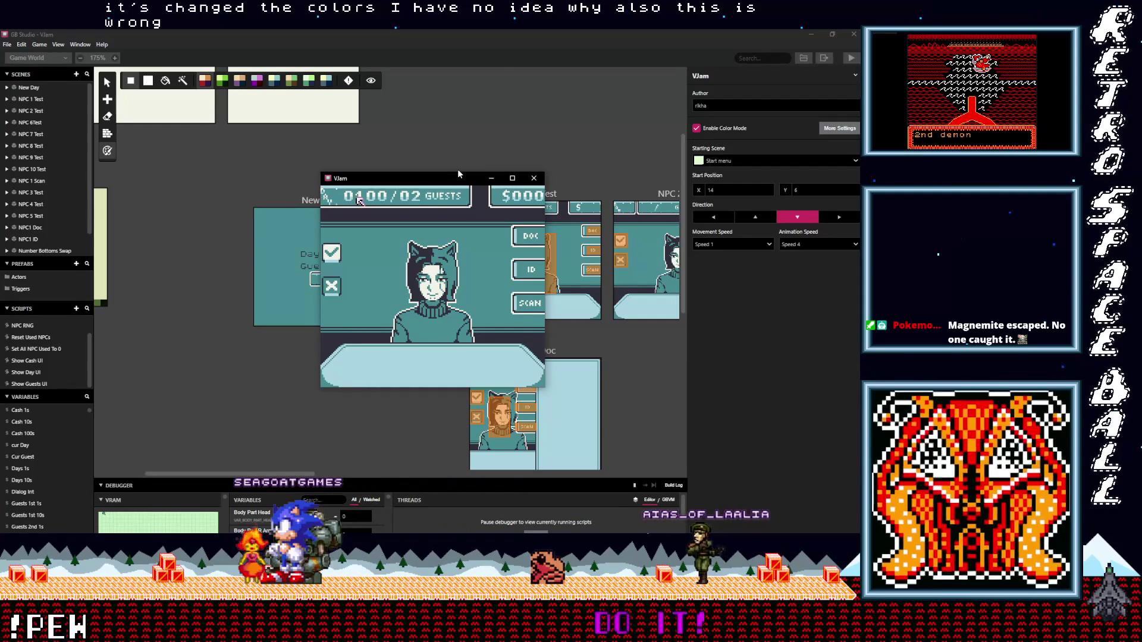
pyautogui.press('Down')
pyautogui.press('Left')
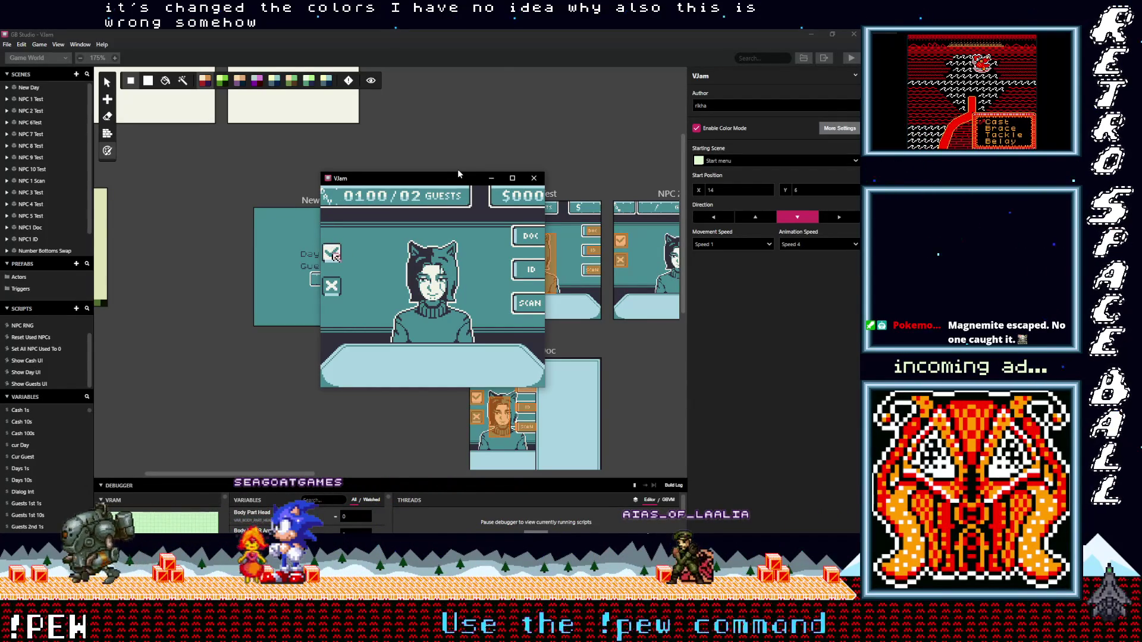
pyautogui.press('z')
pyautogui.press('Down')
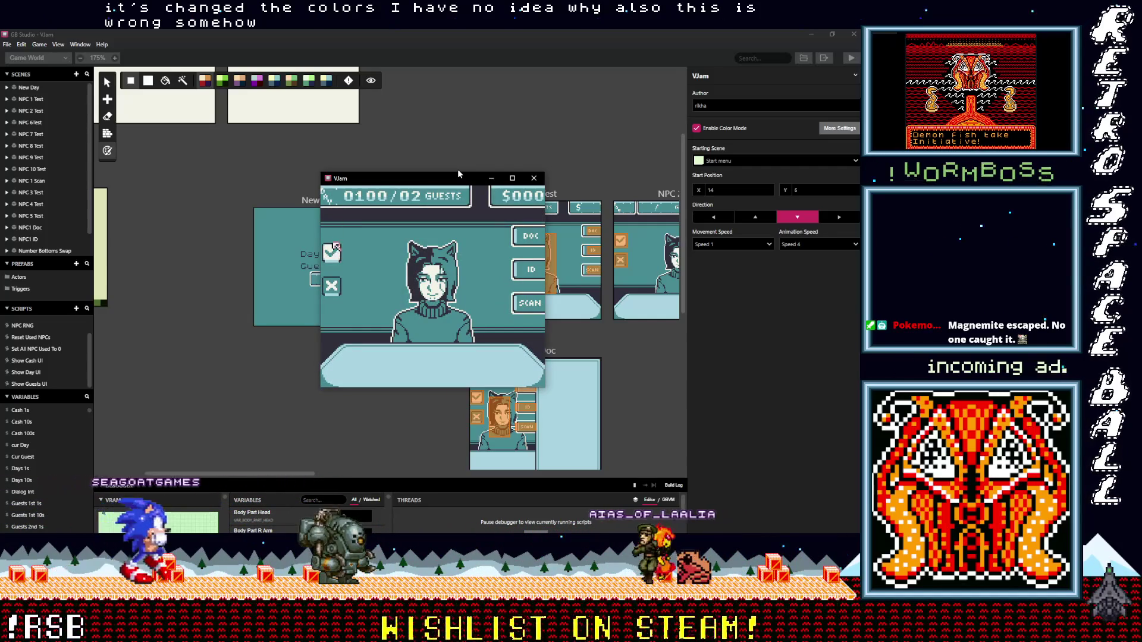
pyautogui.press('z')
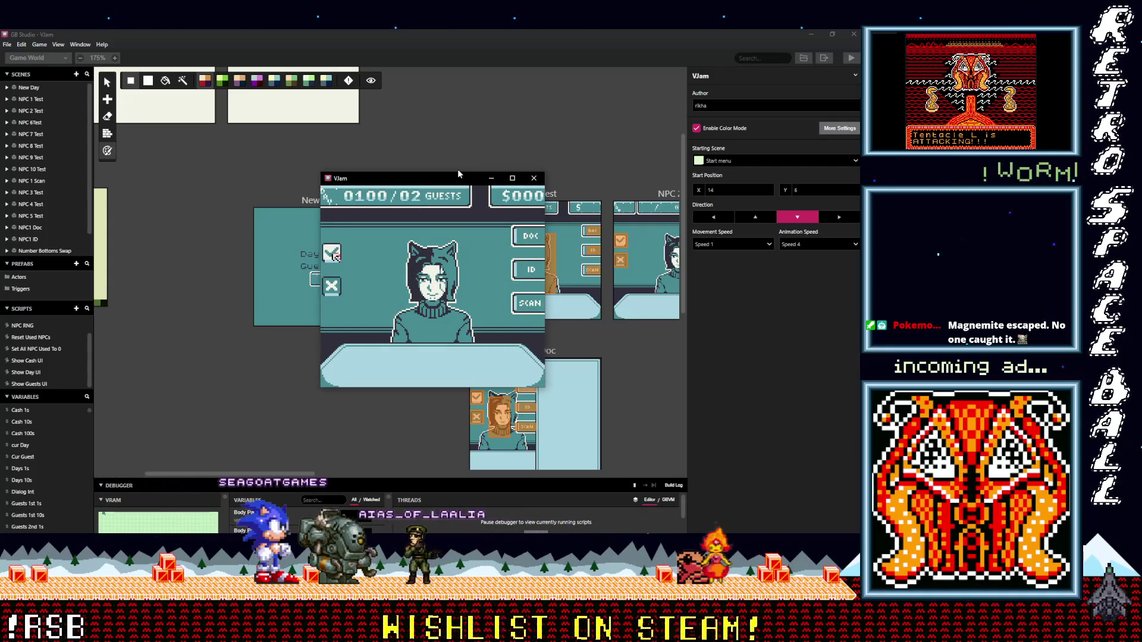
pyautogui.press('z')
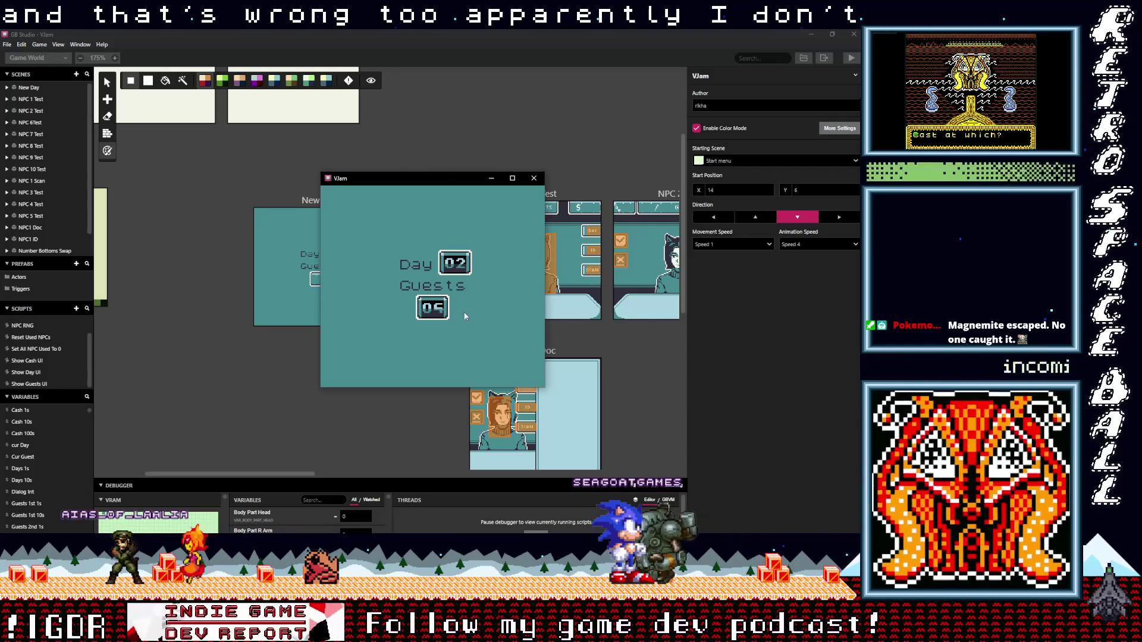
pyautogui.moveTo(442, 181)
pyautogui.mouseDown()
pyautogui.moveTo(449, 361)
pyautogui.moveTo(405, 153)
pyautogui.moveTo(324, 159)
pyautogui.moveTo(387, 178)
pyautogui.moveTo(348, 183)
pyautogui.mouseUp()
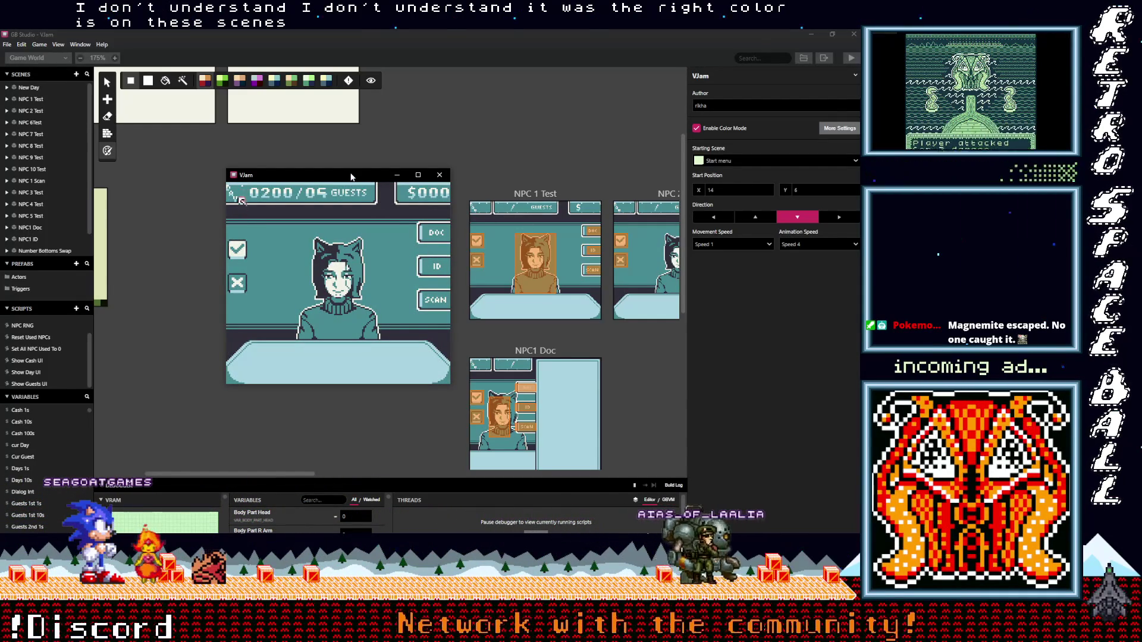
pyautogui.press('Down')
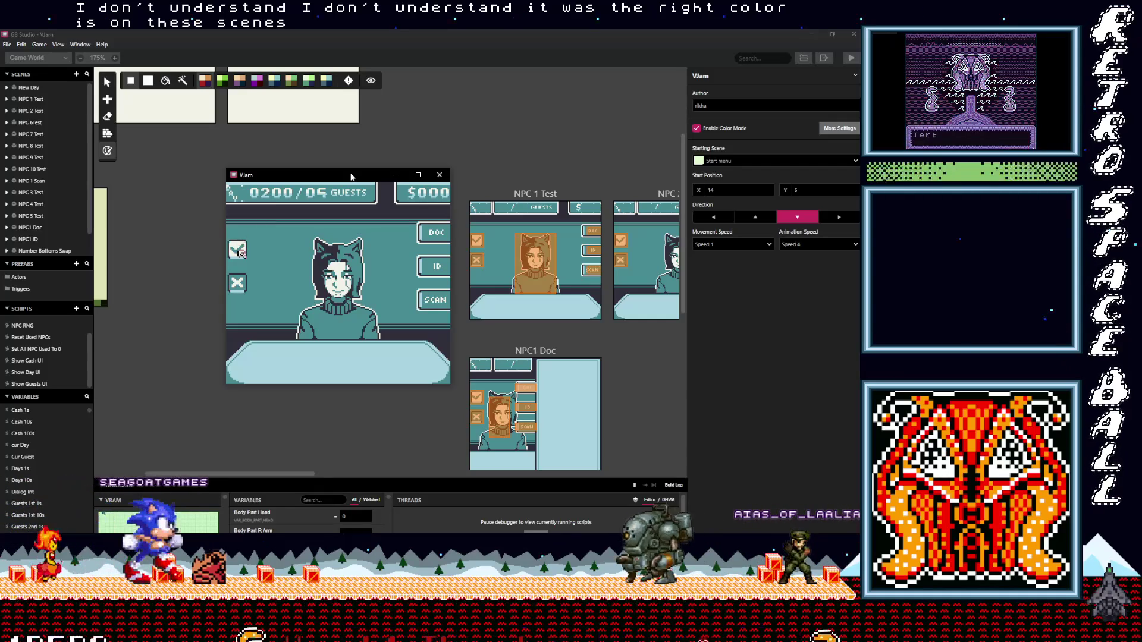
pyautogui.press('Up')
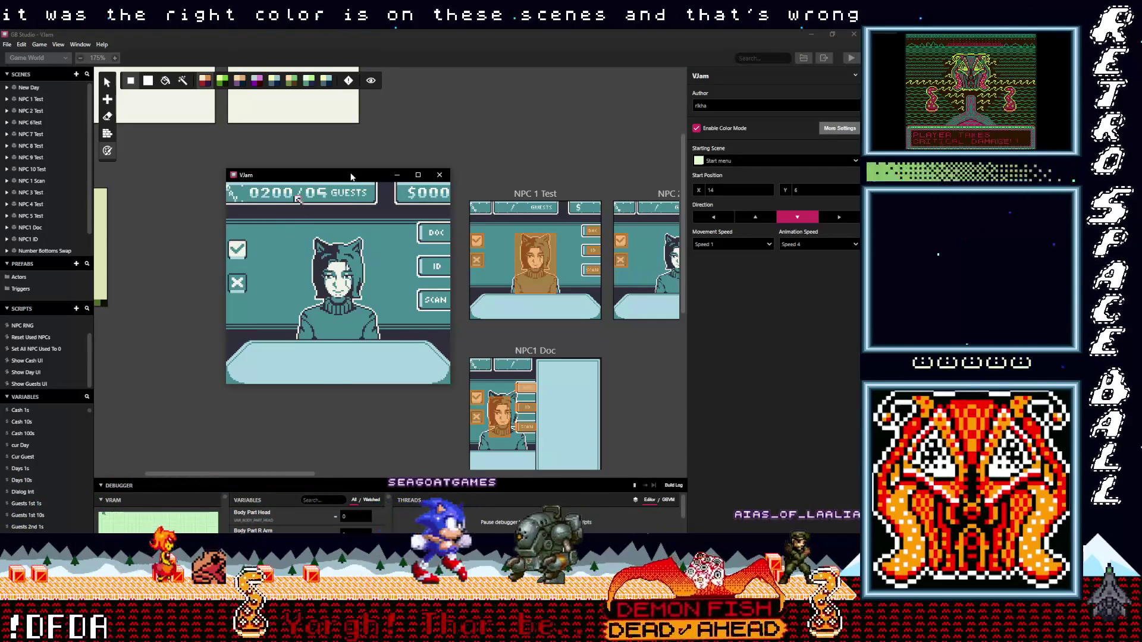
pyautogui.press('Down')
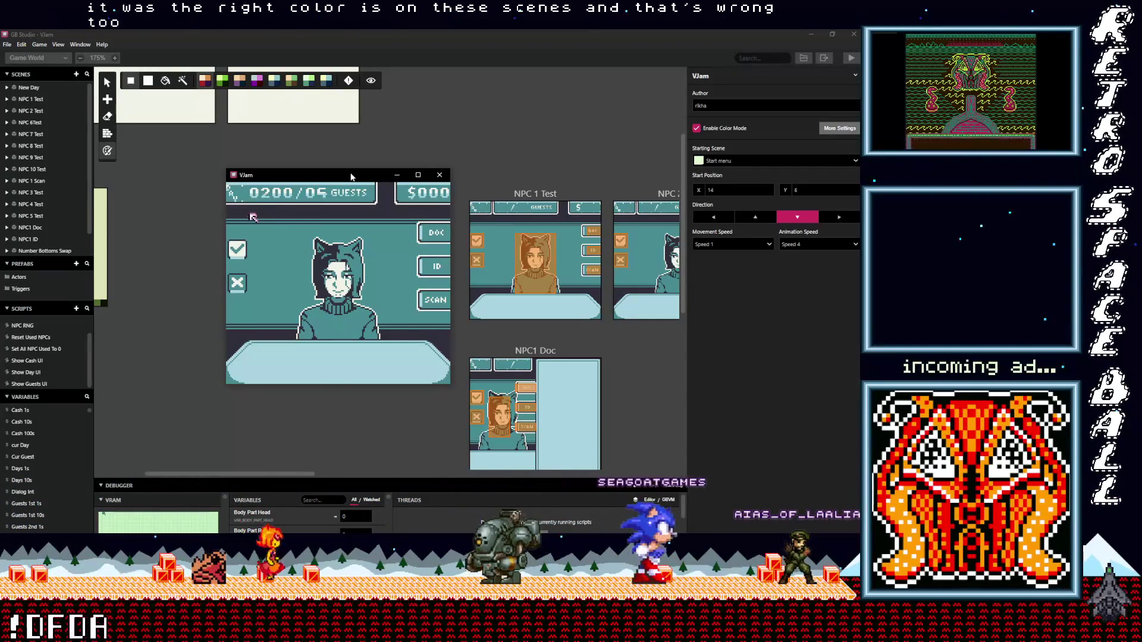
pyautogui.press('z')
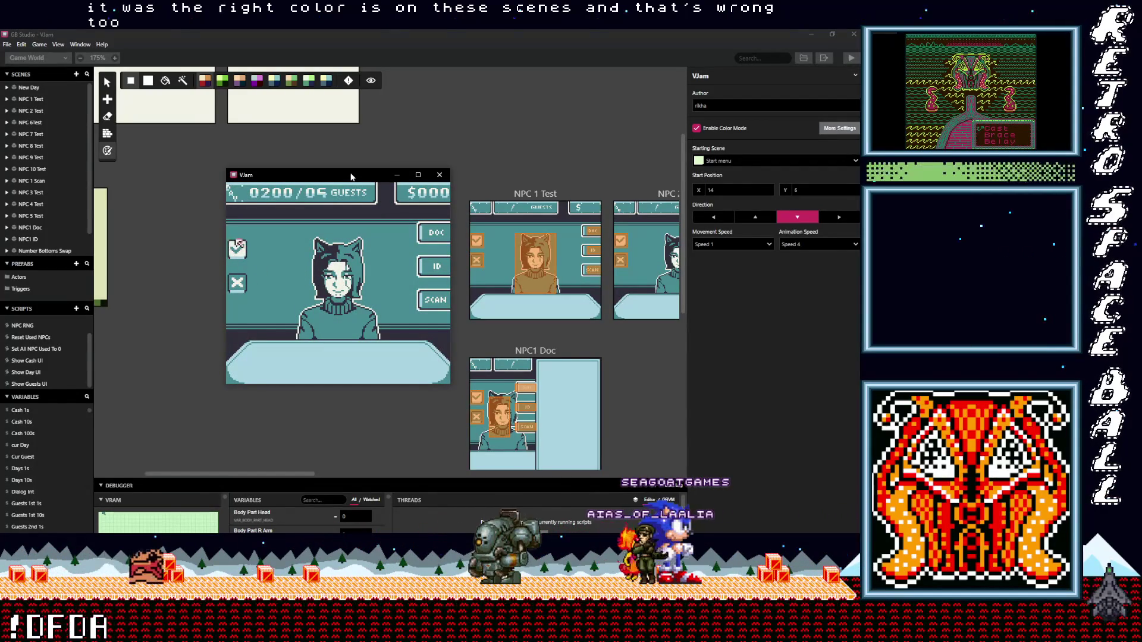
pyautogui.press('z')
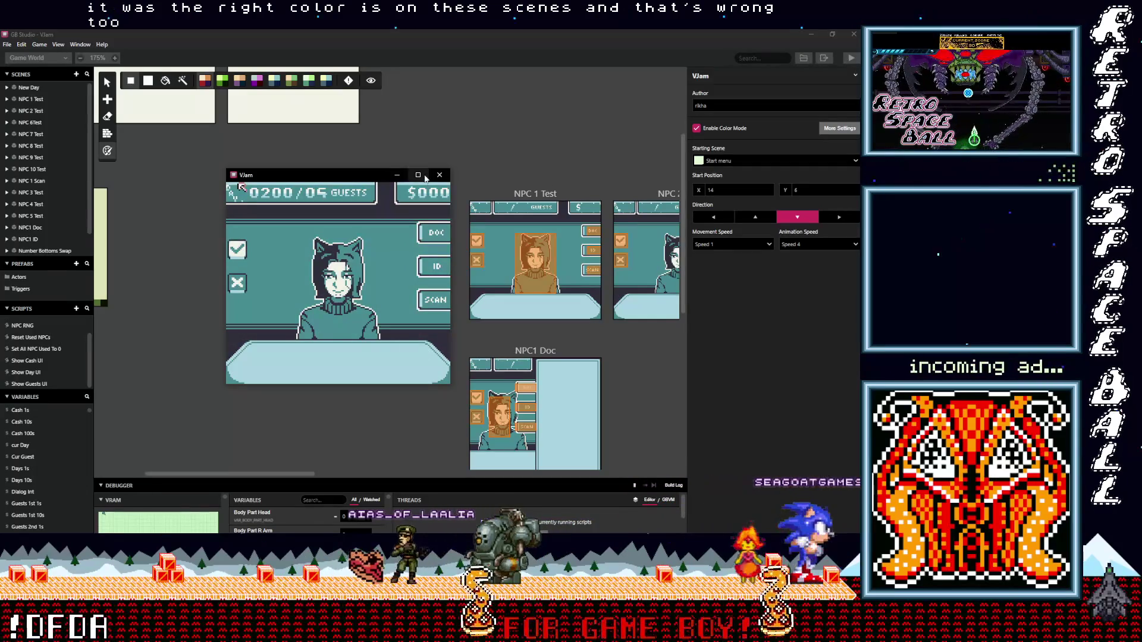
pyautogui.click(440, 175)
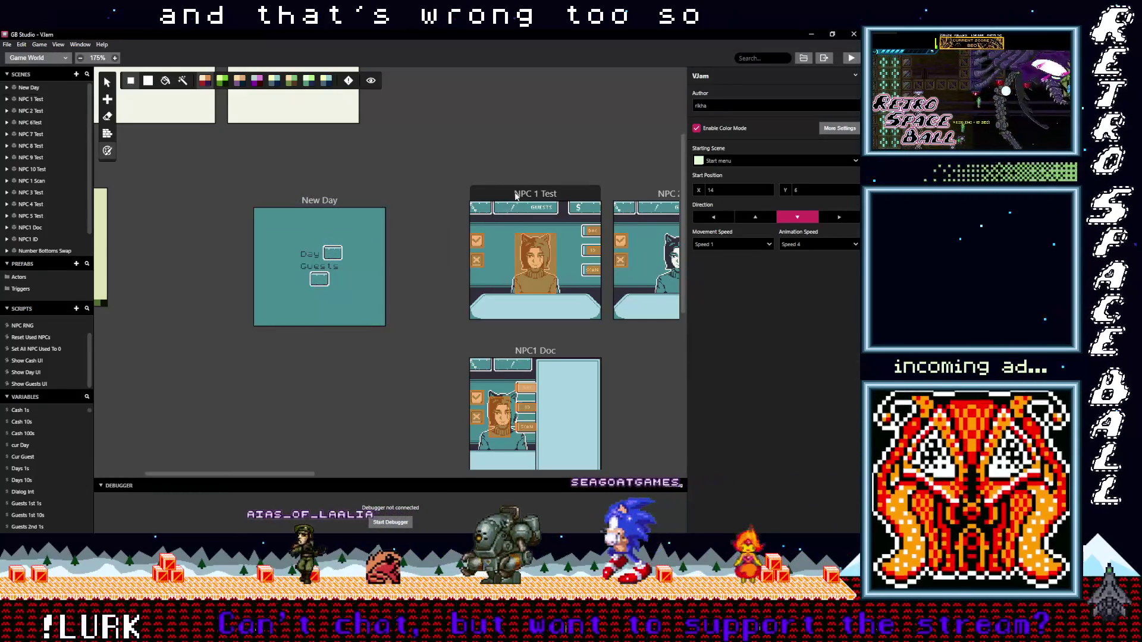
# Step: In Show Day UI, set the first two tile-swap scripts' x value to 1
pyautogui.click(515, 196)
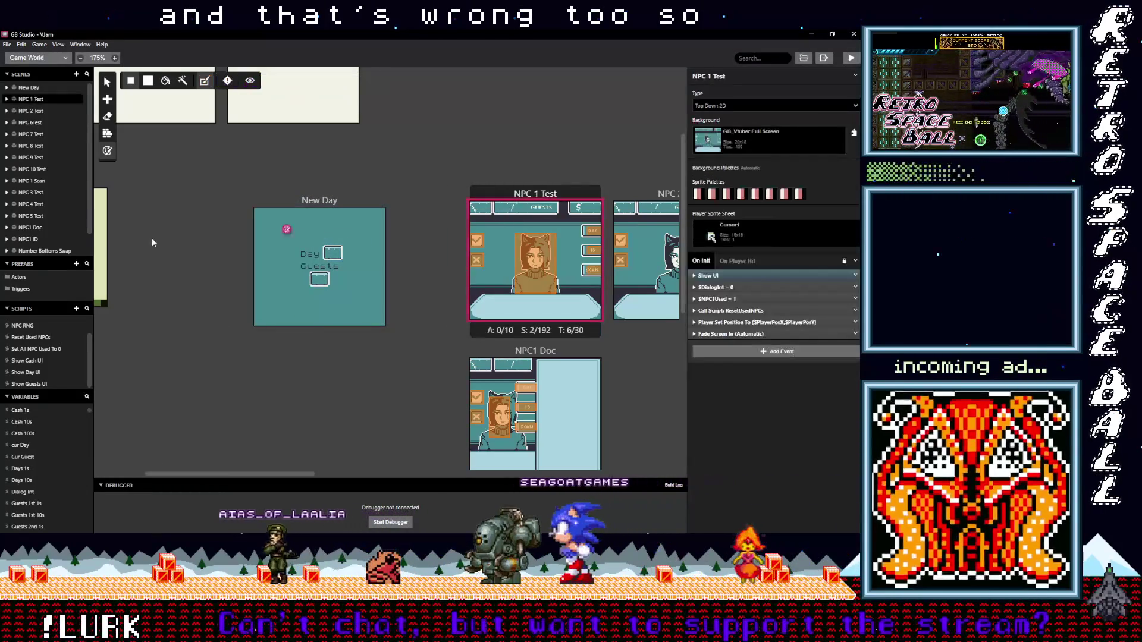
pyautogui.click(26, 373)
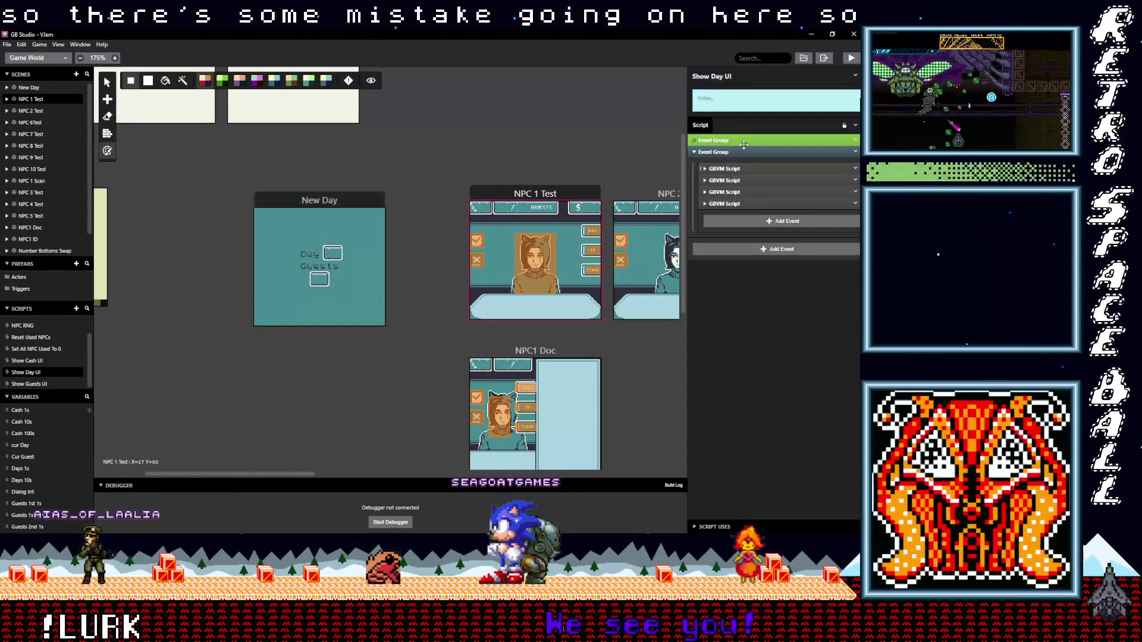
pyautogui.click(733, 169)
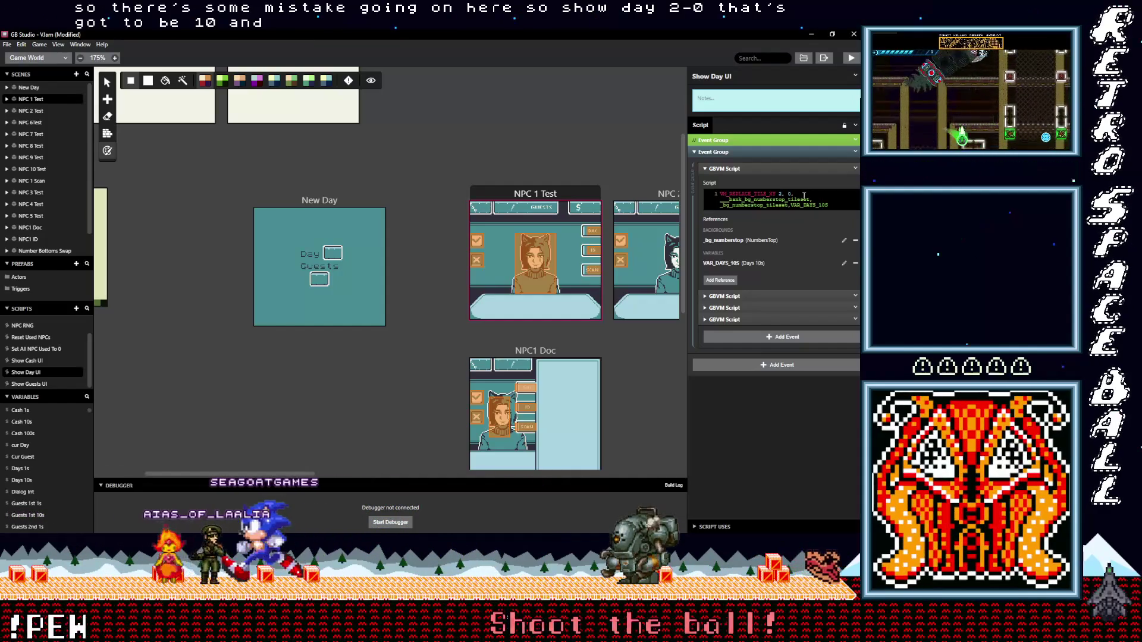
pyautogui.doubleClick(780, 194)
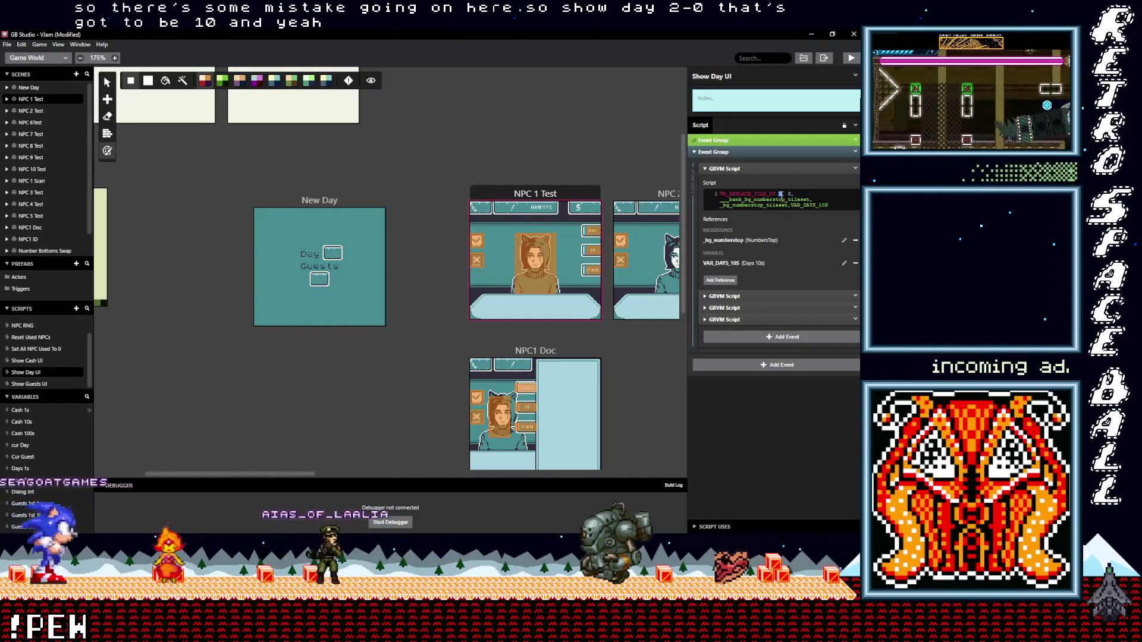
pyautogui.write('1')
pyautogui.click(725, 296)
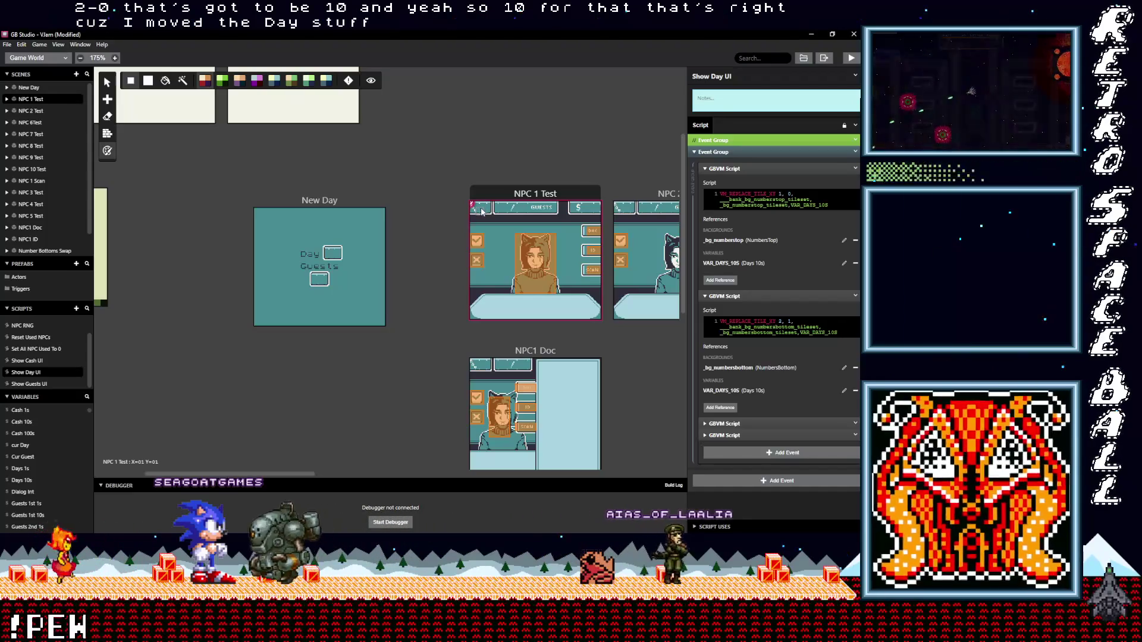
pyautogui.doubleClick(779, 321)
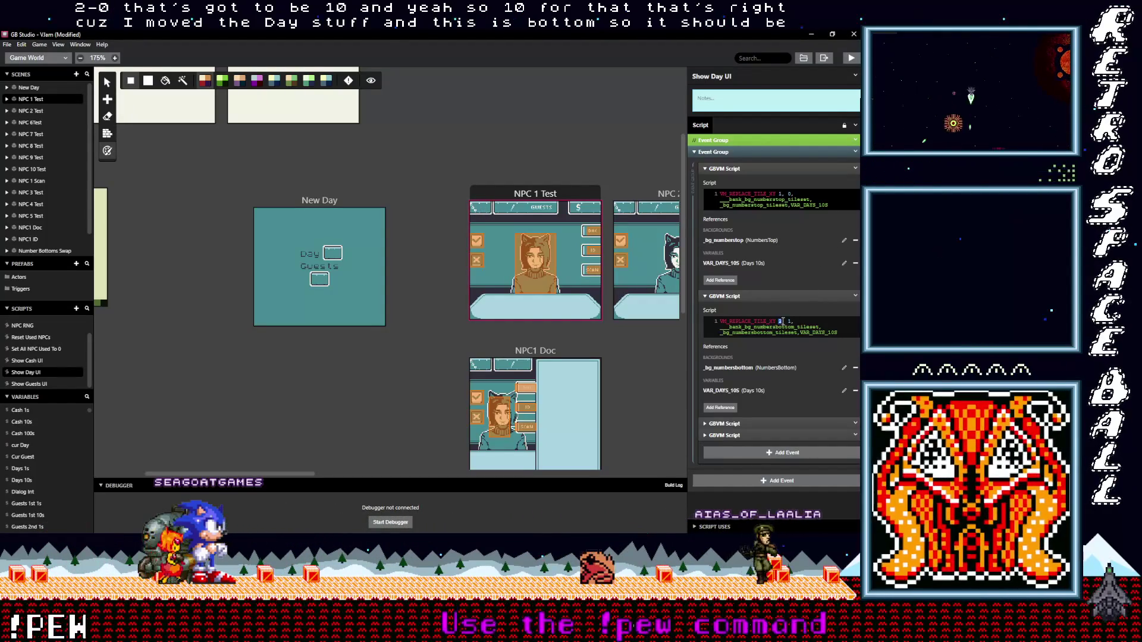
pyautogui.write('1')
# Step: Set the third and fourth Show Day UI tile-swap scripts' x value to 2
pyautogui.click(762, 426)
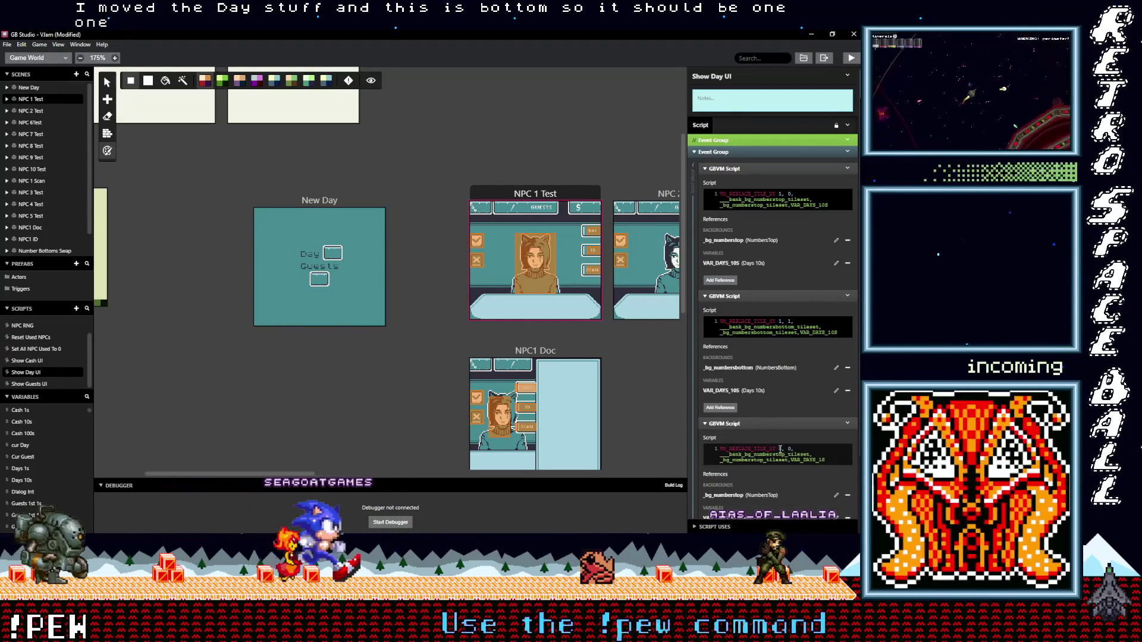
pyautogui.doubleClick(780, 449)
pyautogui.write('2')
pyautogui.scroll(-2, 775, 463)
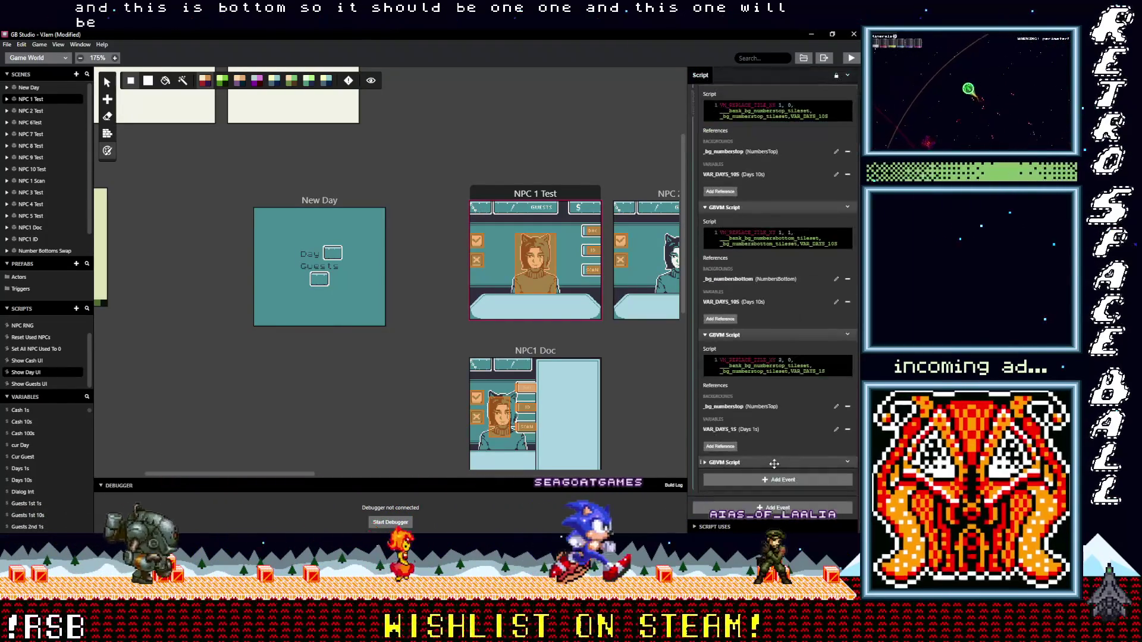
pyautogui.click(768, 462)
pyautogui.scroll(-2, 780, 458)
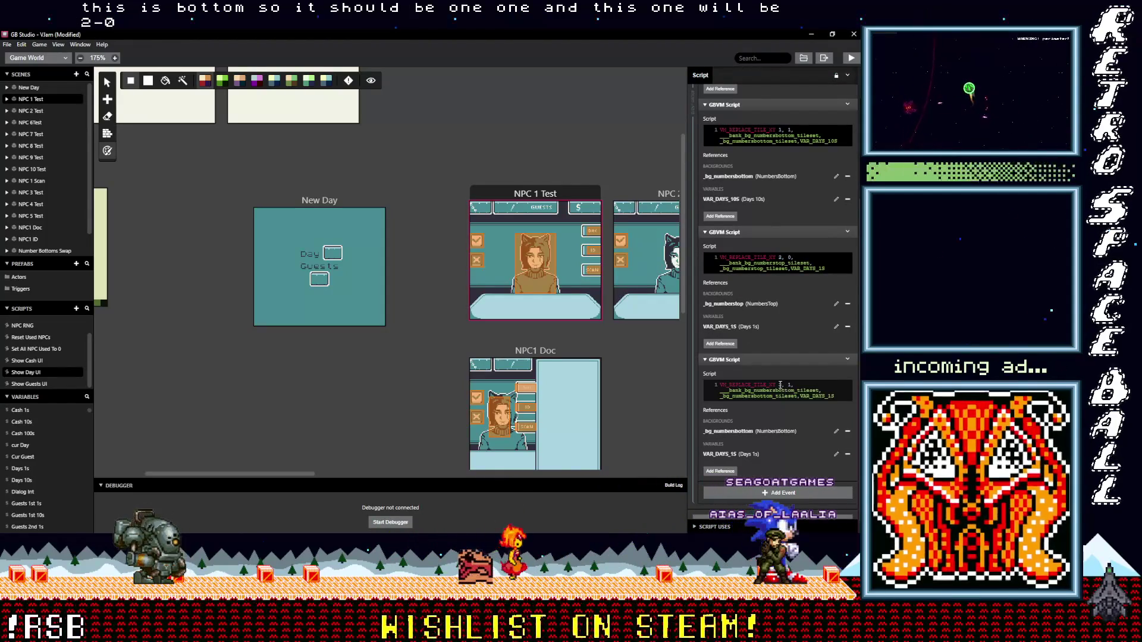
pyautogui.write('2')
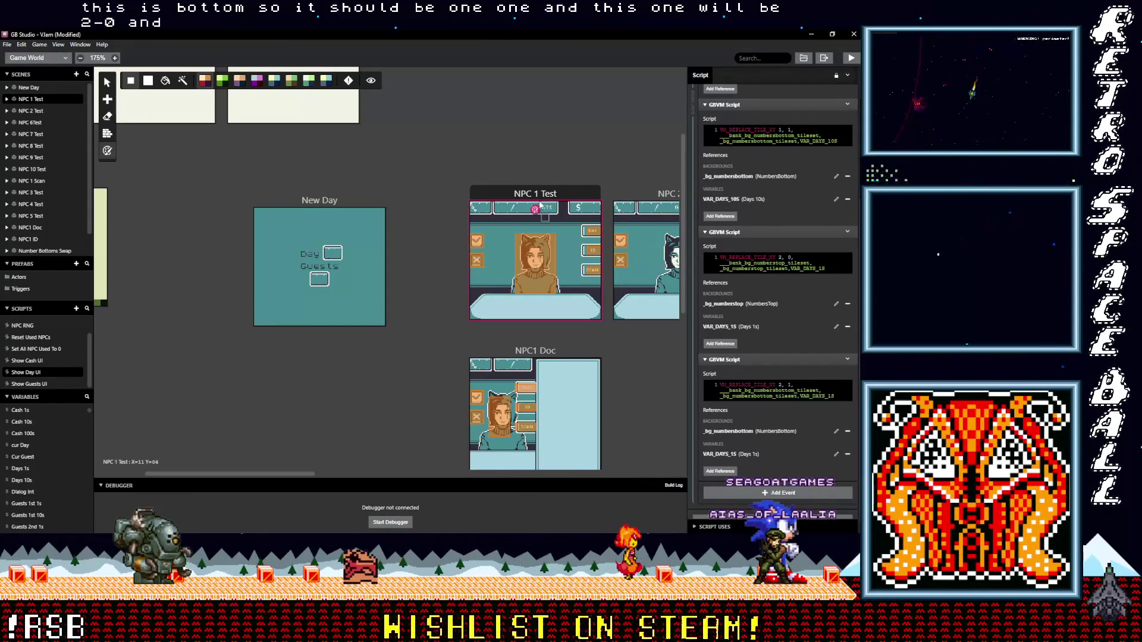
pyautogui.click(531, 194)
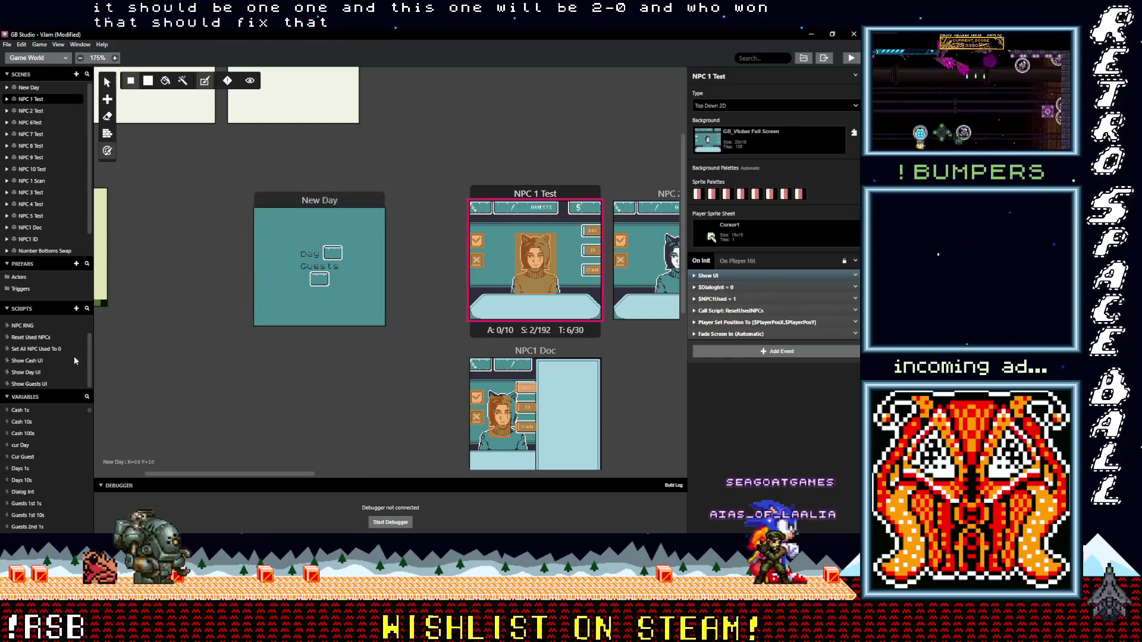
pyautogui.click(28, 384)
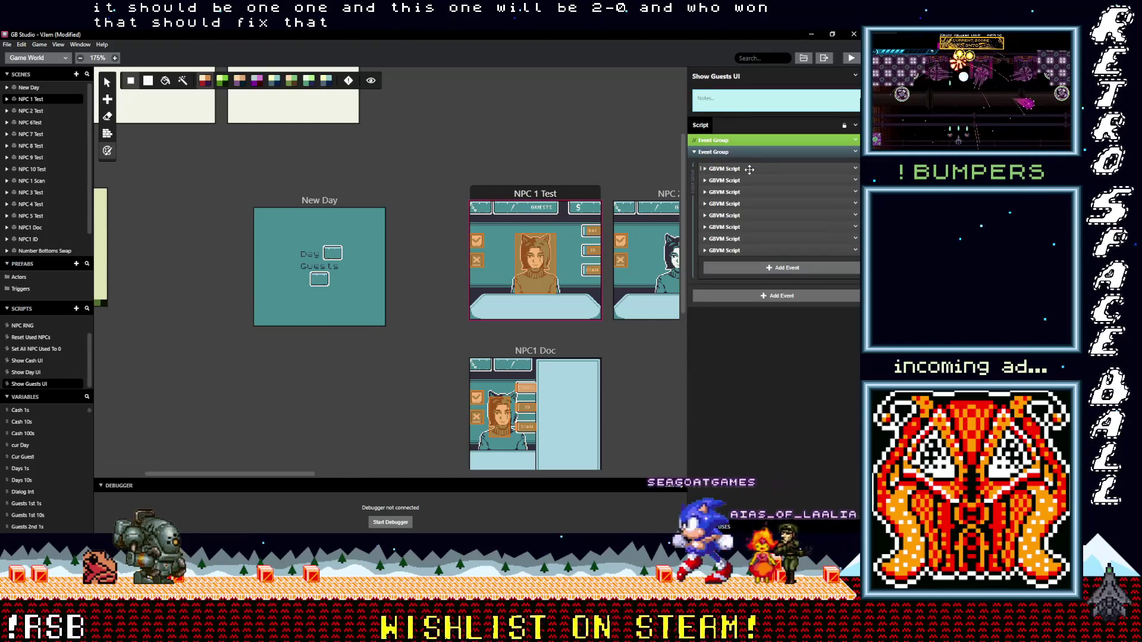
# Step: Expand the Show Guests UI tile-swap scripts, including the Guests 2nd tens halves, to check them
pyautogui.click(750, 169)
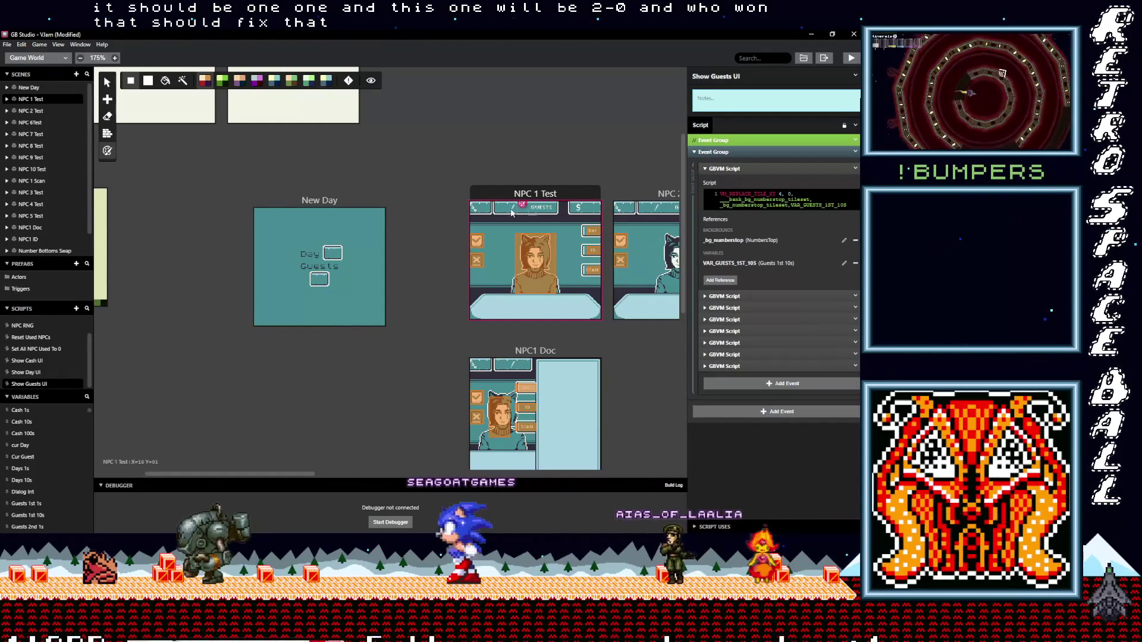
pyautogui.click(758, 169)
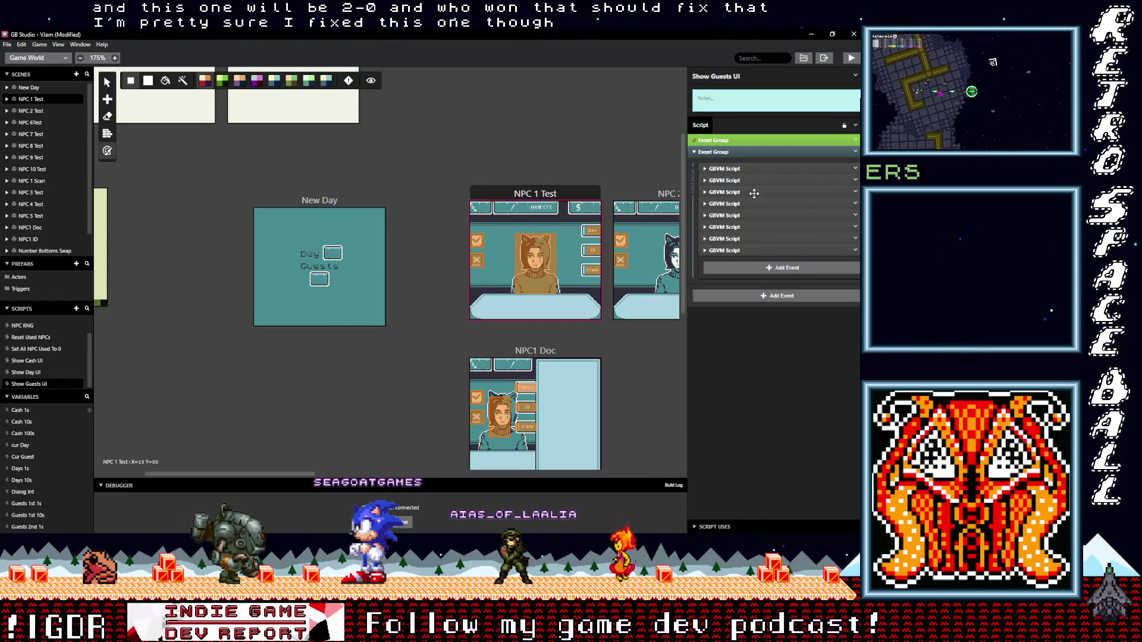
pyautogui.click(728, 250)
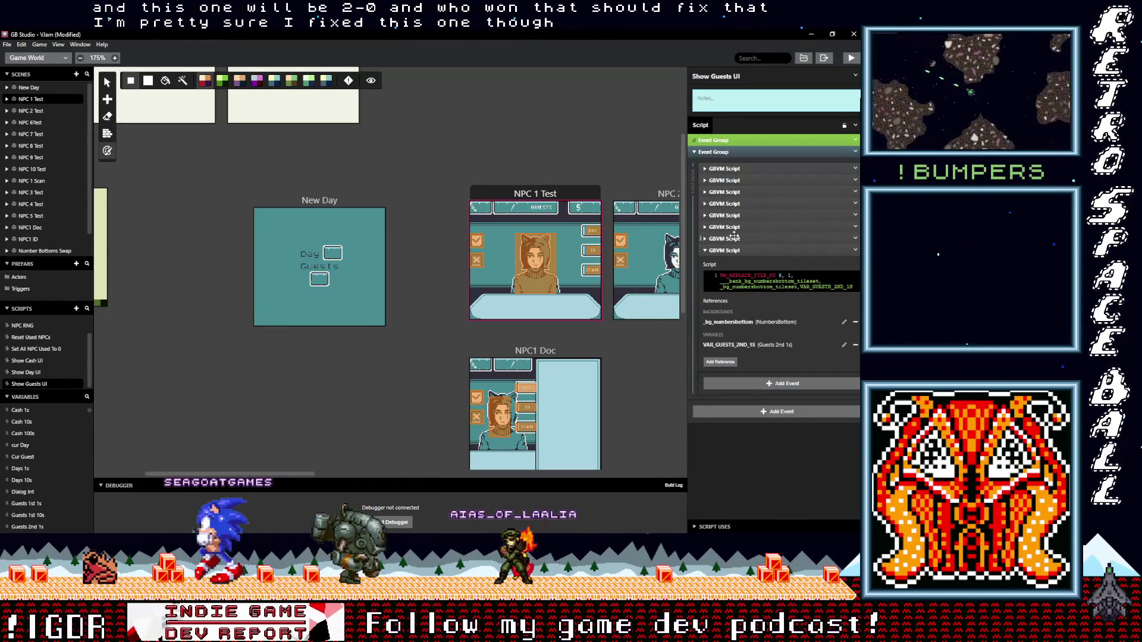
pyautogui.click(737, 239)
pyautogui.click(738, 227)
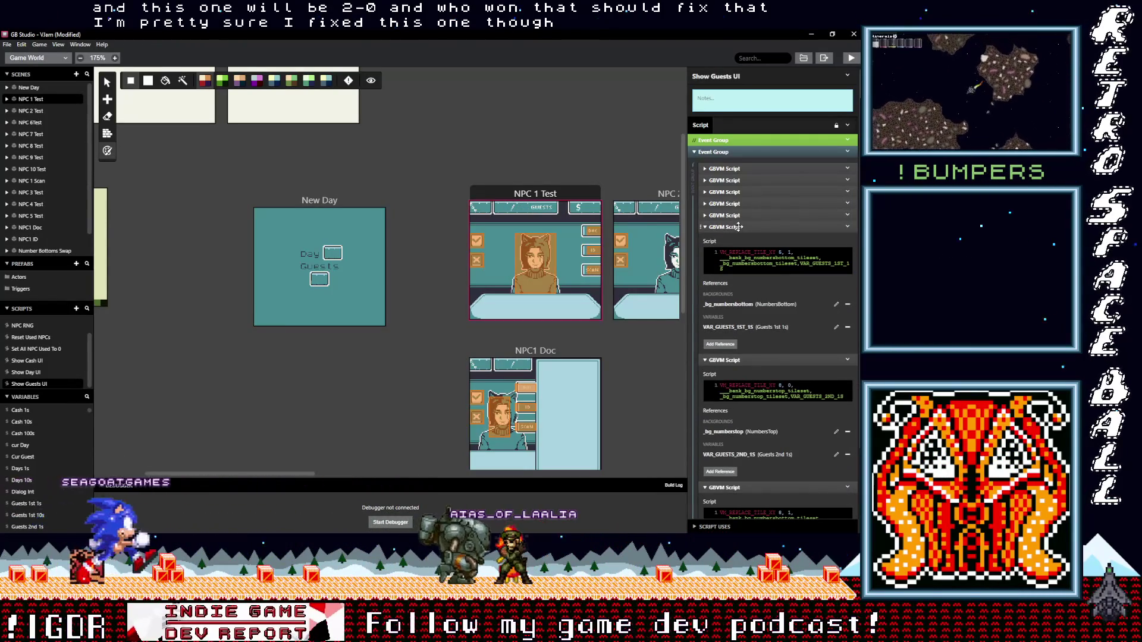
pyautogui.click(737, 215)
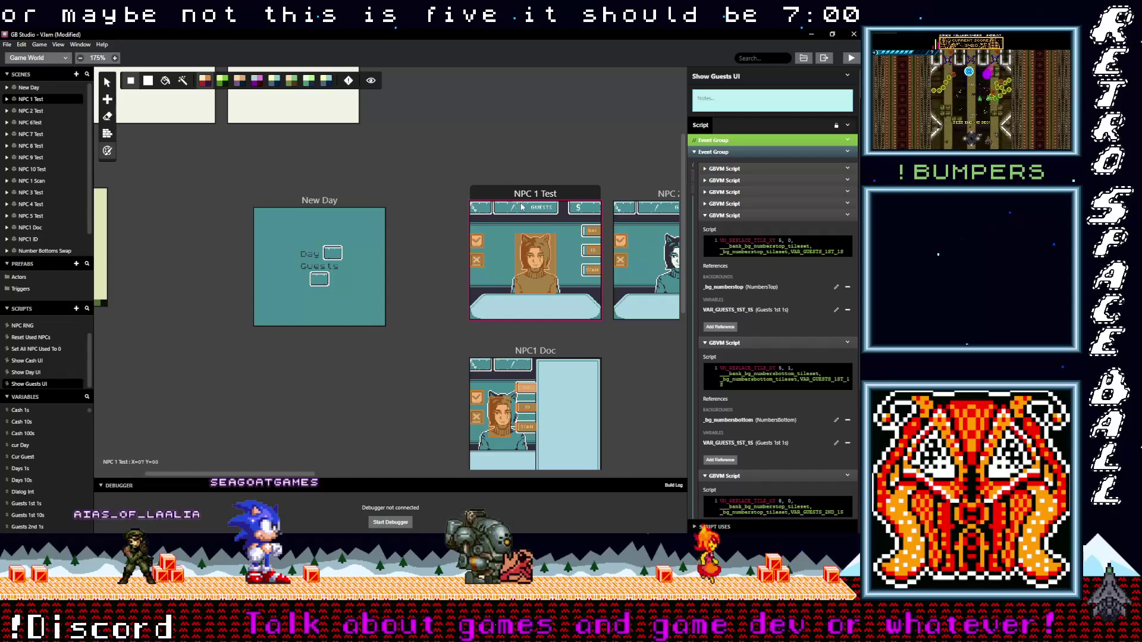
pyautogui.click(750, 181)
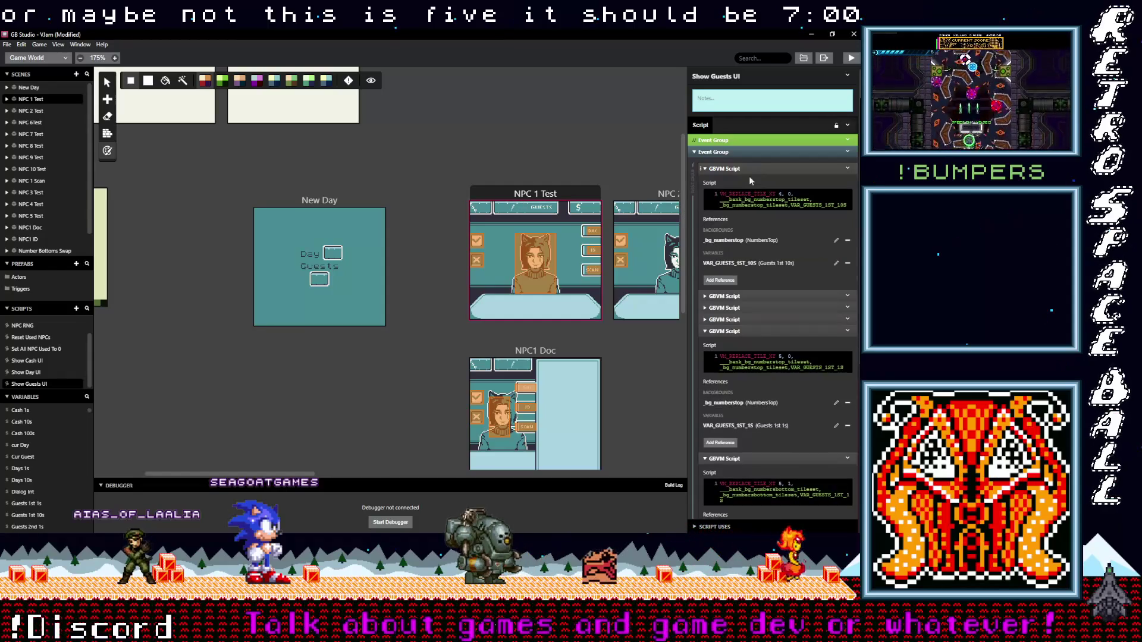
pyautogui.click(753, 294)
pyautogui.scroll(-2, 777, 309)
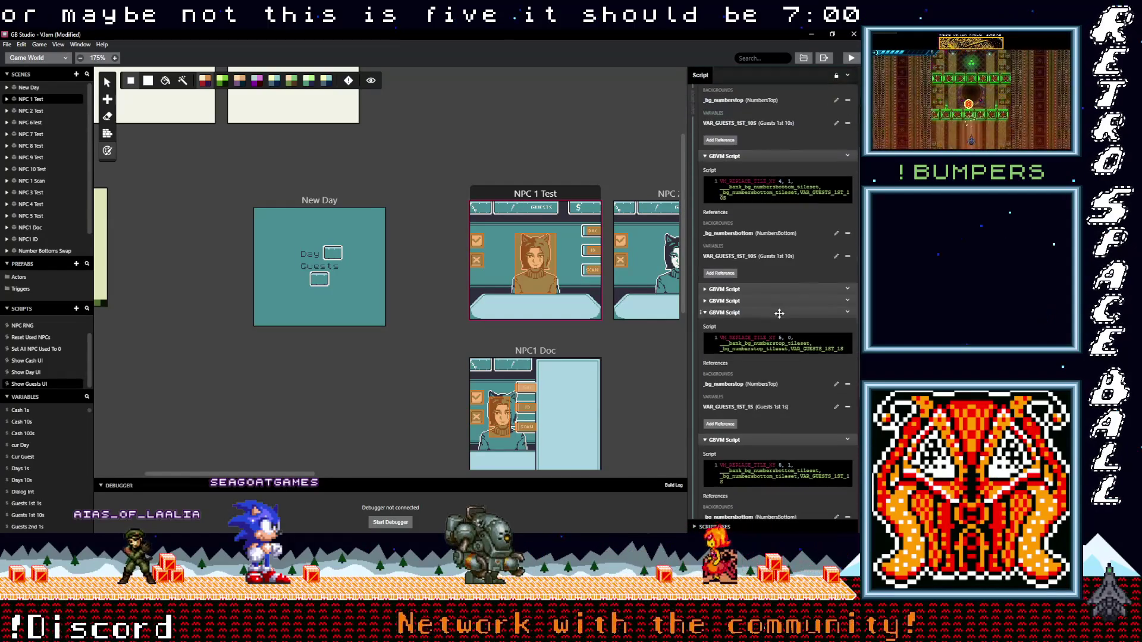
pyautogui.click(740, 290)
pyautogui.click(746, 414)
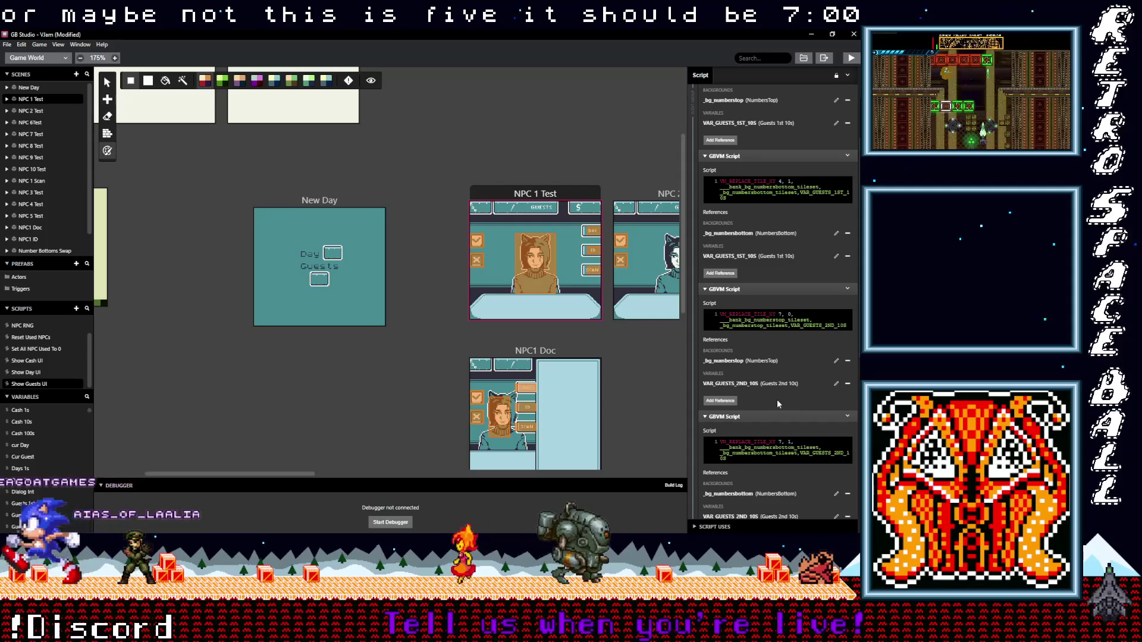
pyautogui.scroll(3, 773, 390)
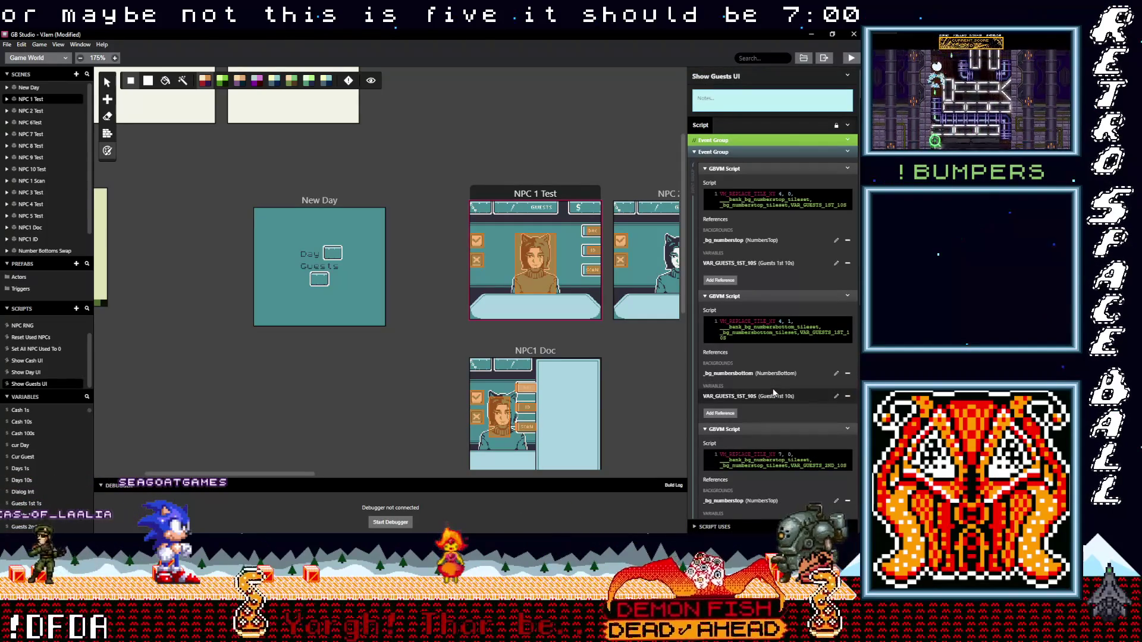
pyautogui.scroll(-2, 773, 363)
pyautogui.scroll(-4, 774, 366)
pyautogui.scroll(5, 794, 376)
# Step: Change the wrong second tile coordinate from 1 to 0 and review the remaining scripts
pyautogui.doubleClick(789, 194)
pyautogui.write('0')
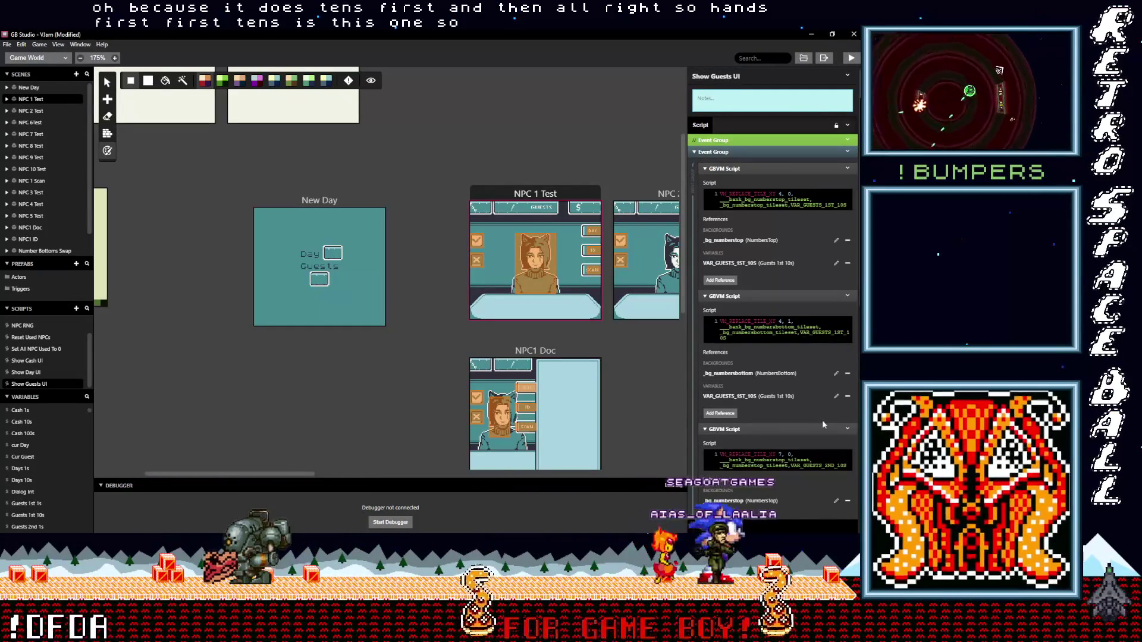
pyautogui.scroll(-2, 815, 425)
pyautogui.scroll(-1, 815, 425)
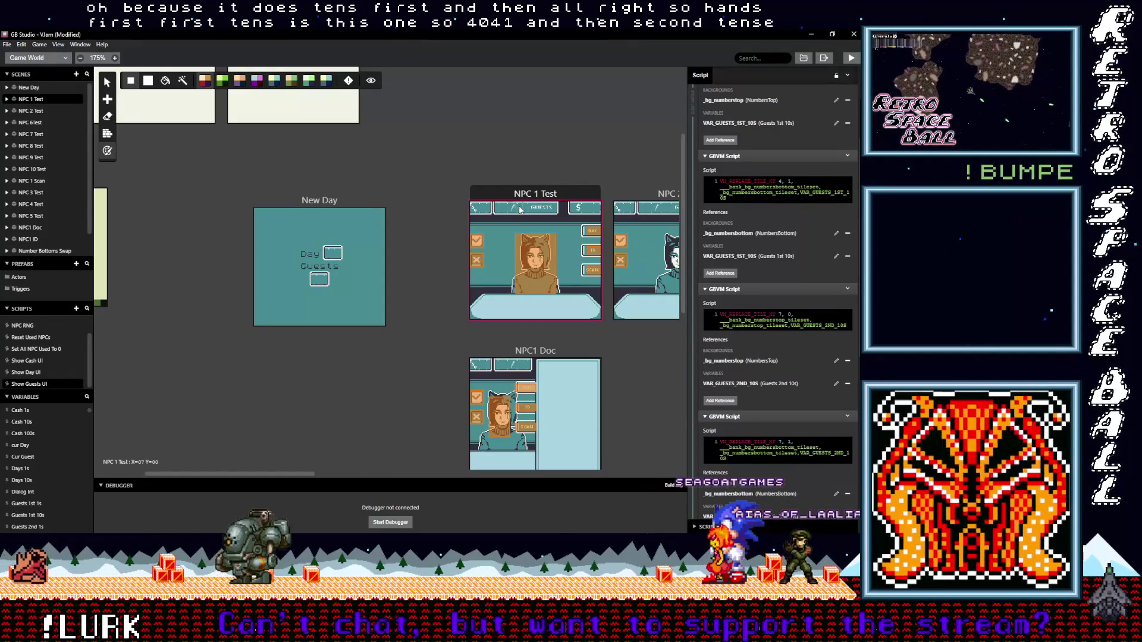
pyautogui.scroll(-9, 801, 376)
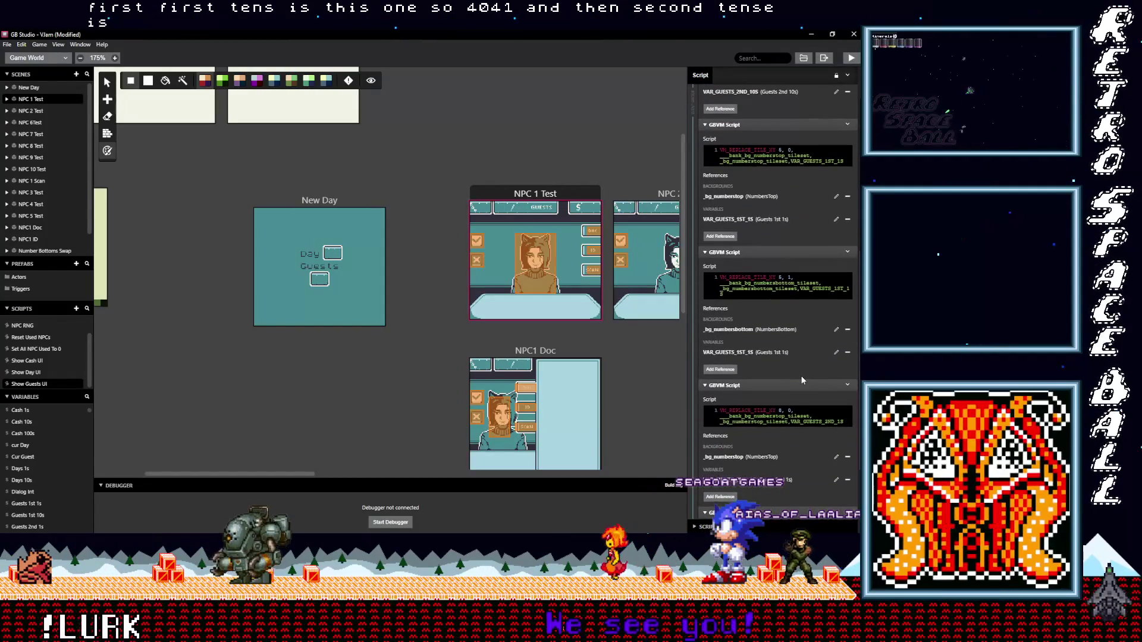
pyautogui.scroll(1, 799, 372)
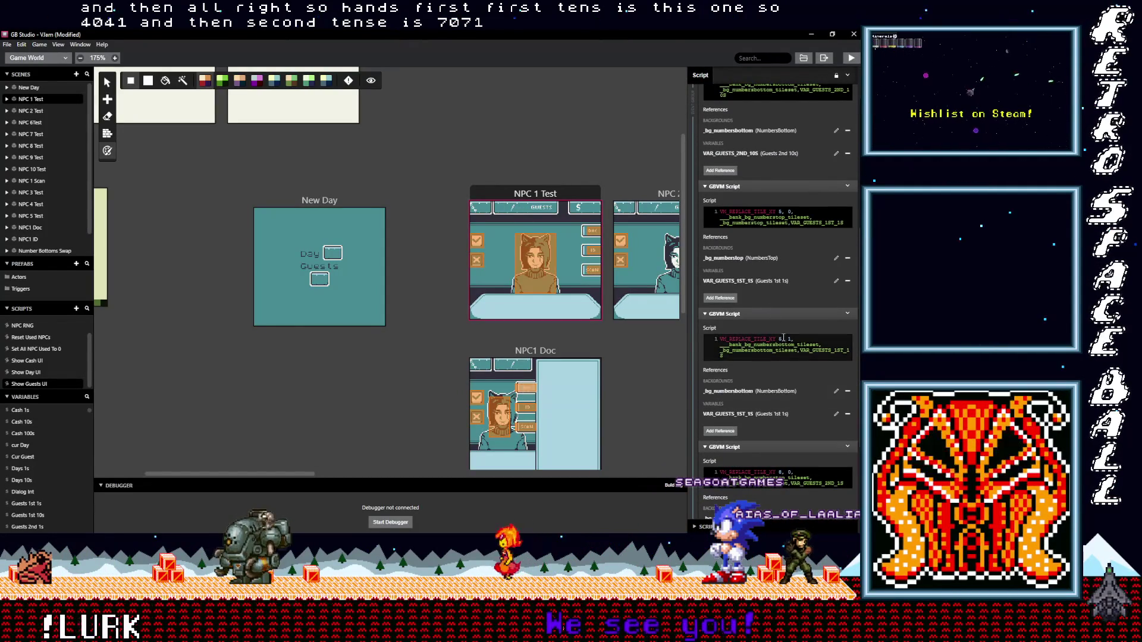
pyautogui.scroll(-3, 773, 351)
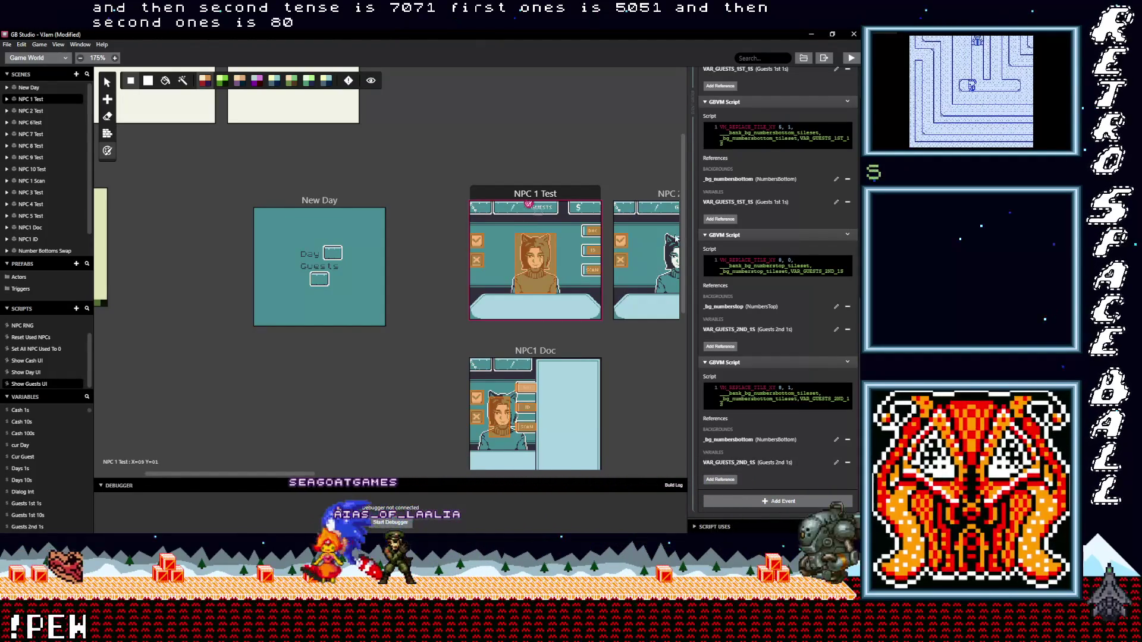
pyautogui.scroll(5, 800, 427)
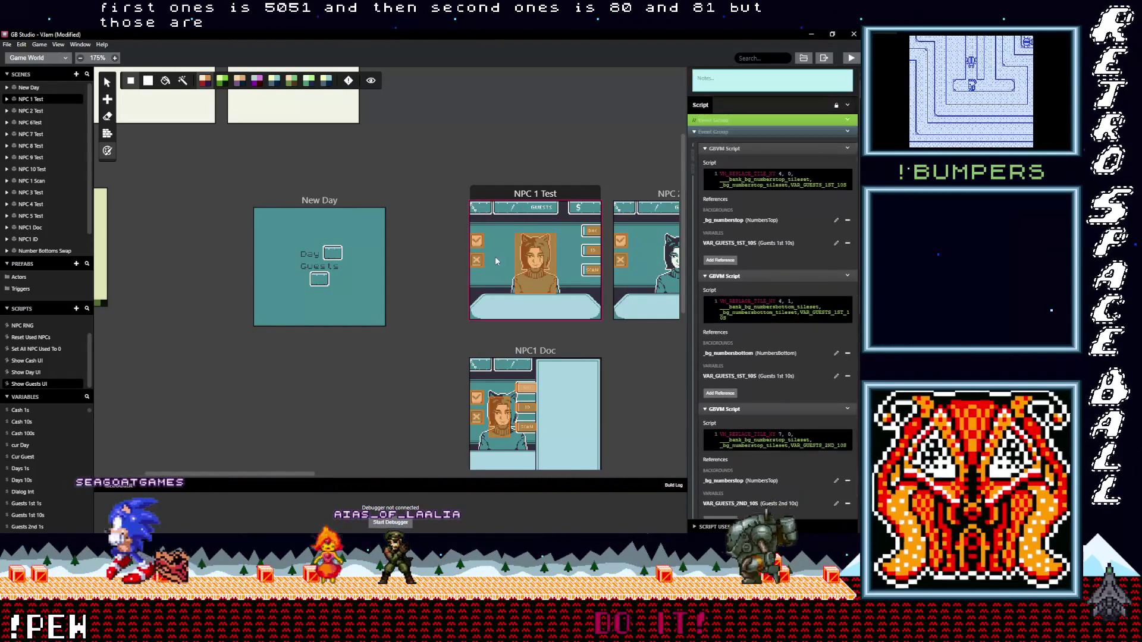
# Step: Select the New Day scene, collapsing the day 1 condition block and opening day 2
pyautogui.click(292, 204)
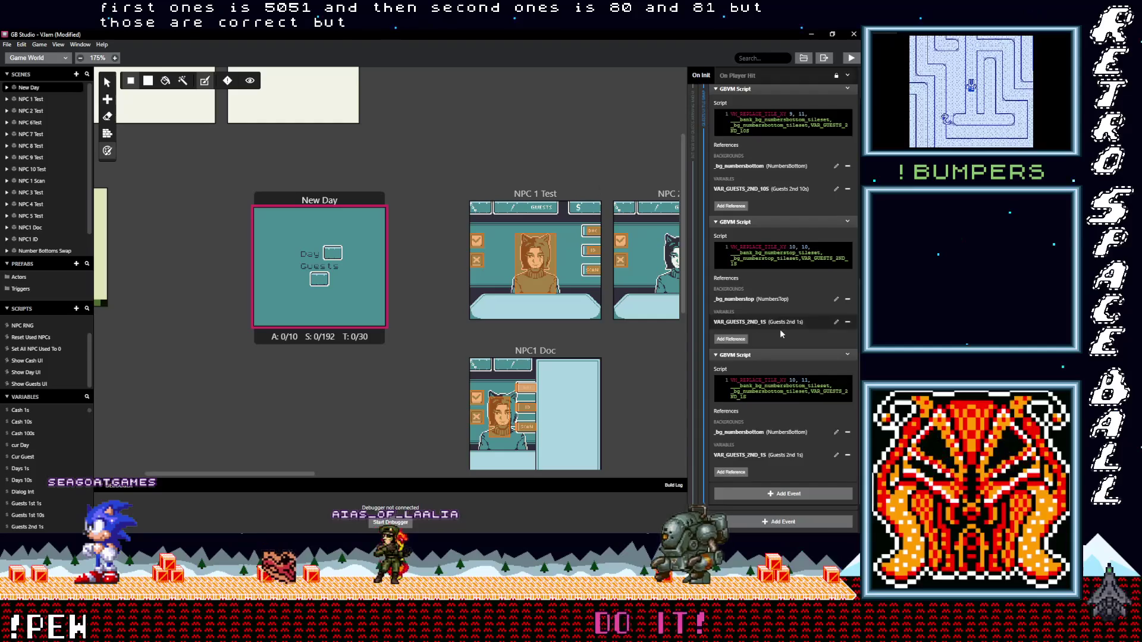
pyautogui.click(751, 298)
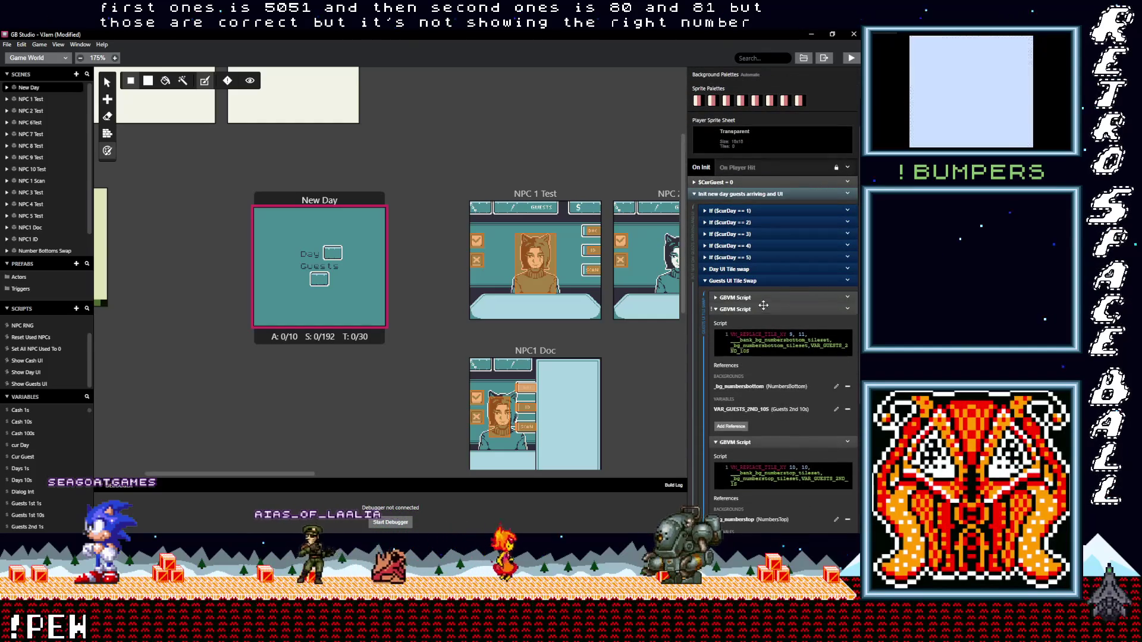
pyautogui.click(751, 211)
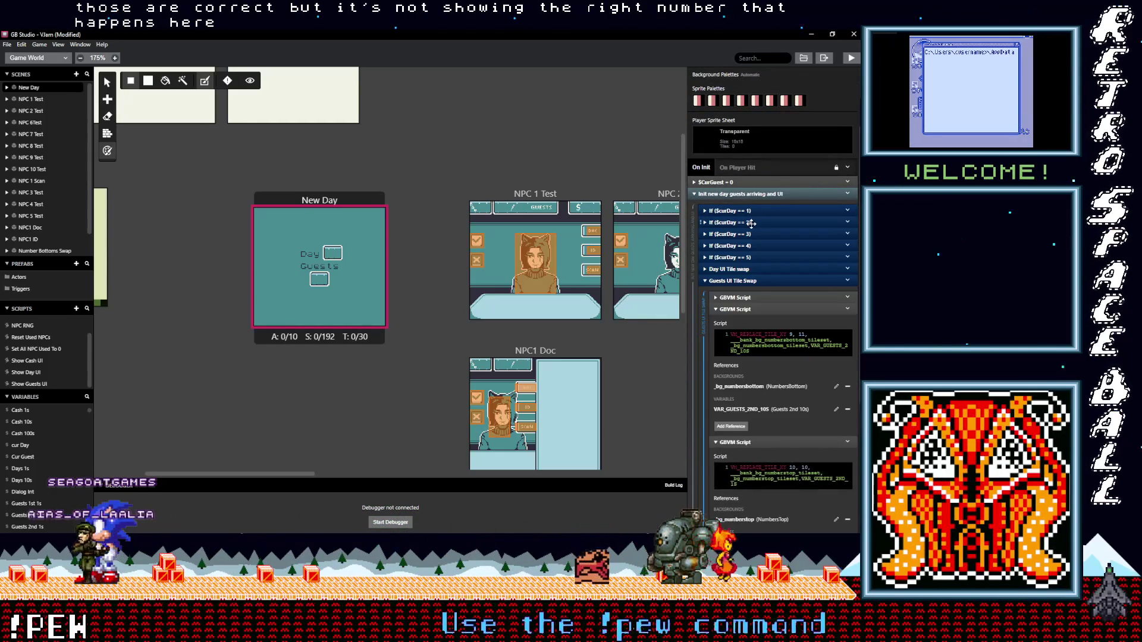
pyautogui.click(752, 223)
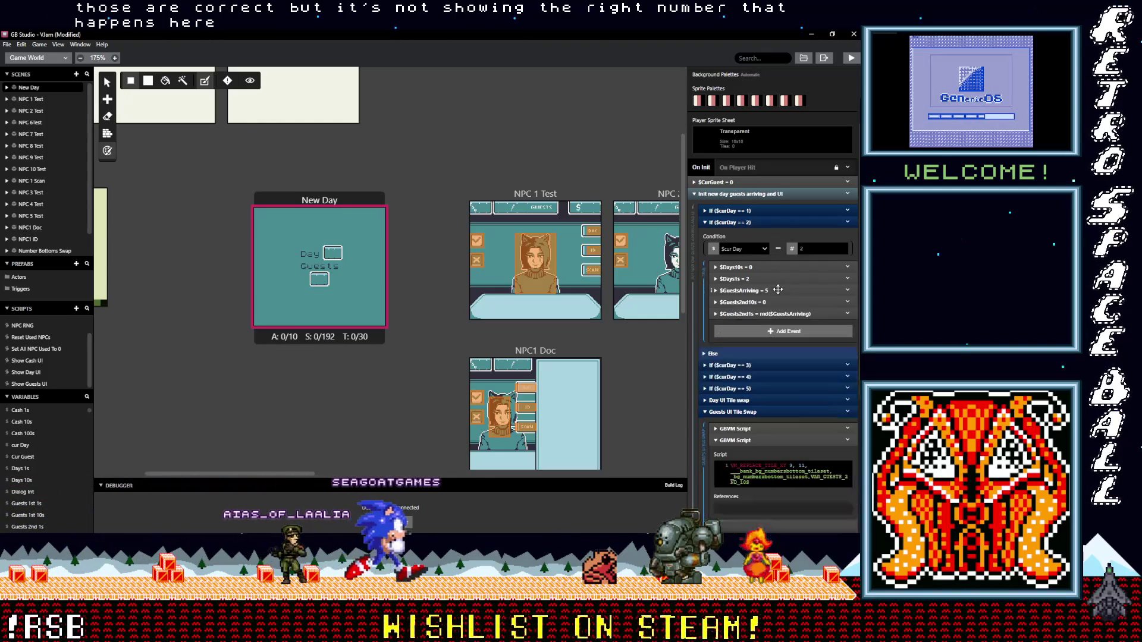
# Step: Check how $Guests2nd1s is set, collapse it, and expand the first Guests UI Tile Swap script
pyautogui.click(789, 313)
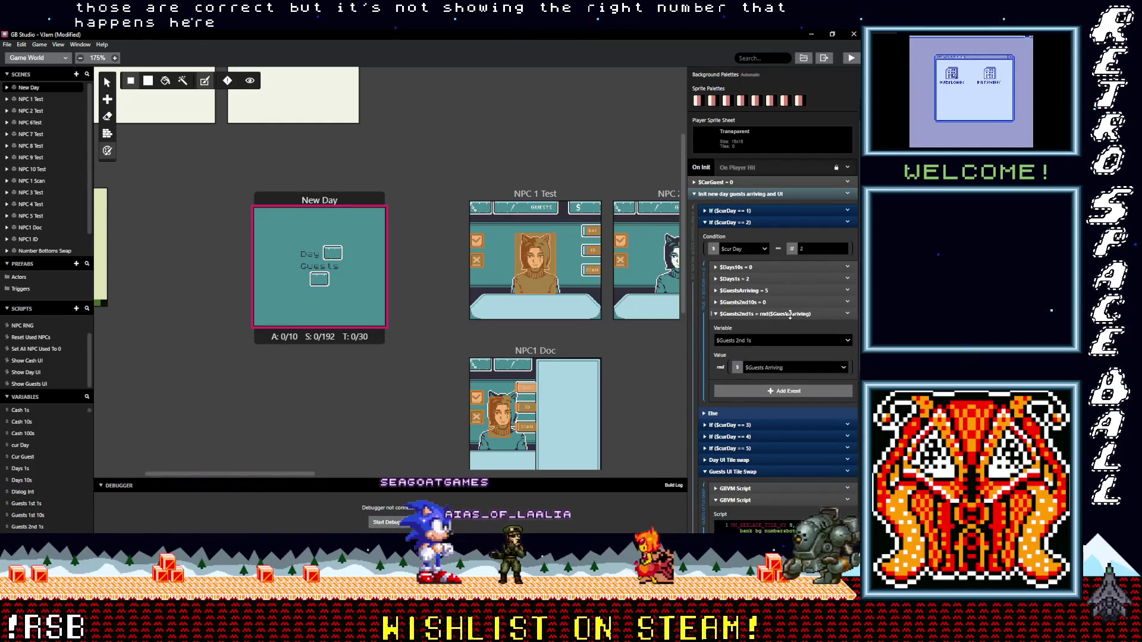
pyautogui.click(790, 314)
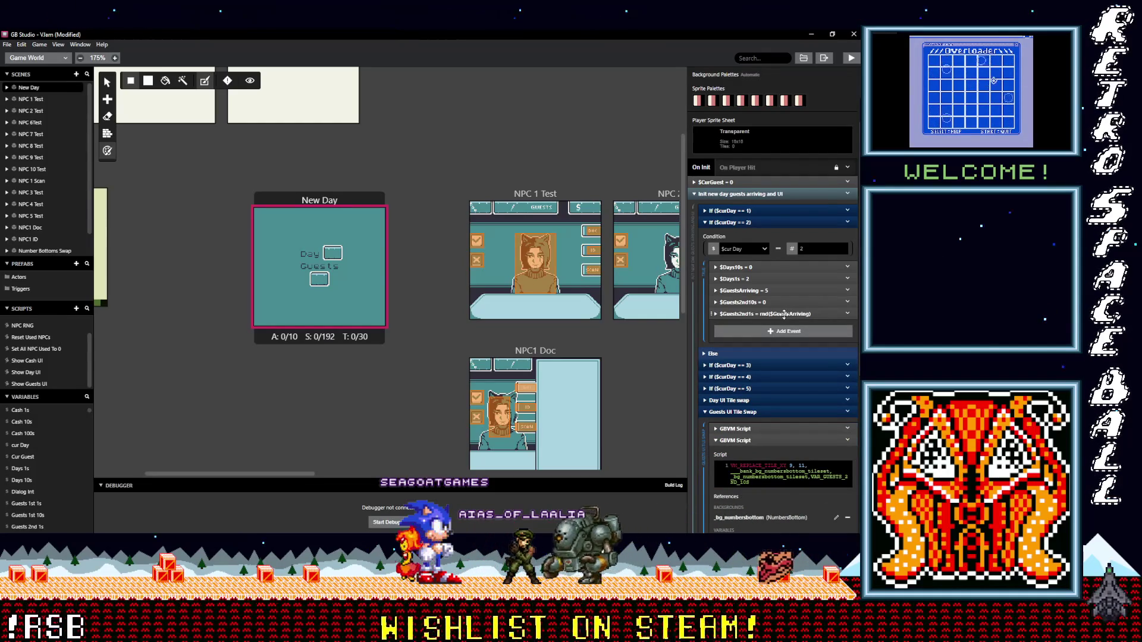
pyautogui.click(782, 314)
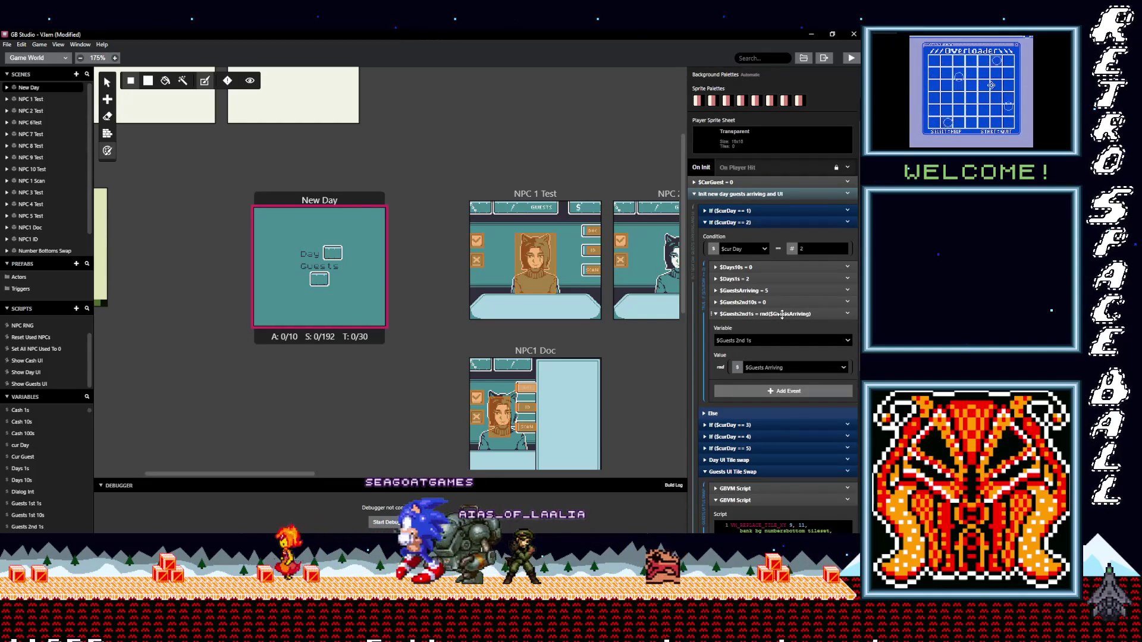
pyautogui.click(782, 314)
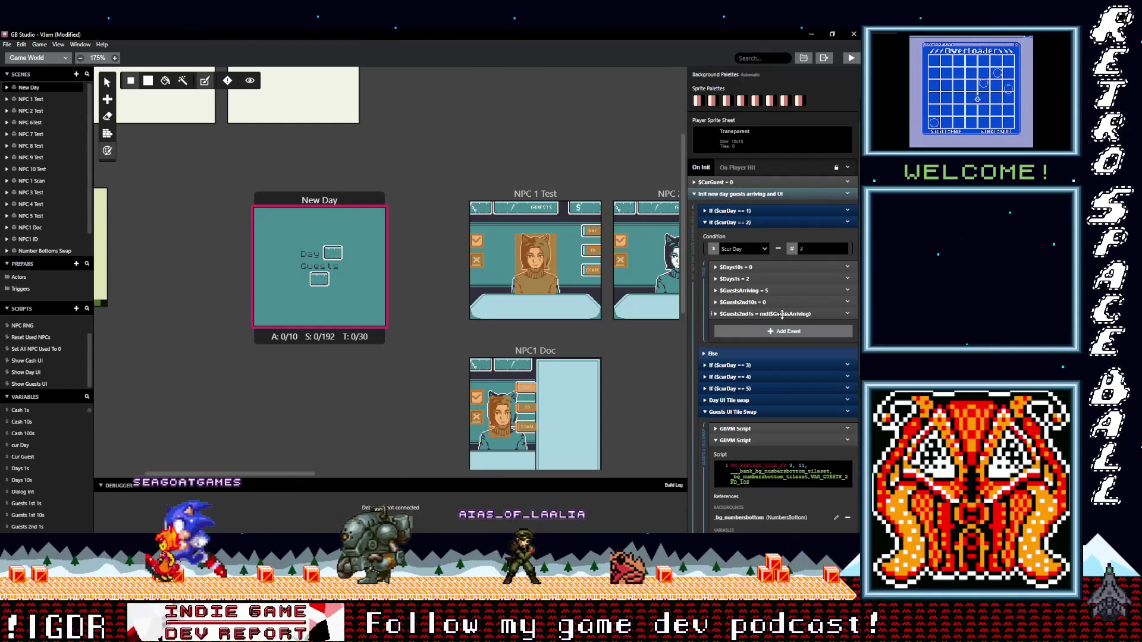
pyautogui.scroll(-4, 789, 369)
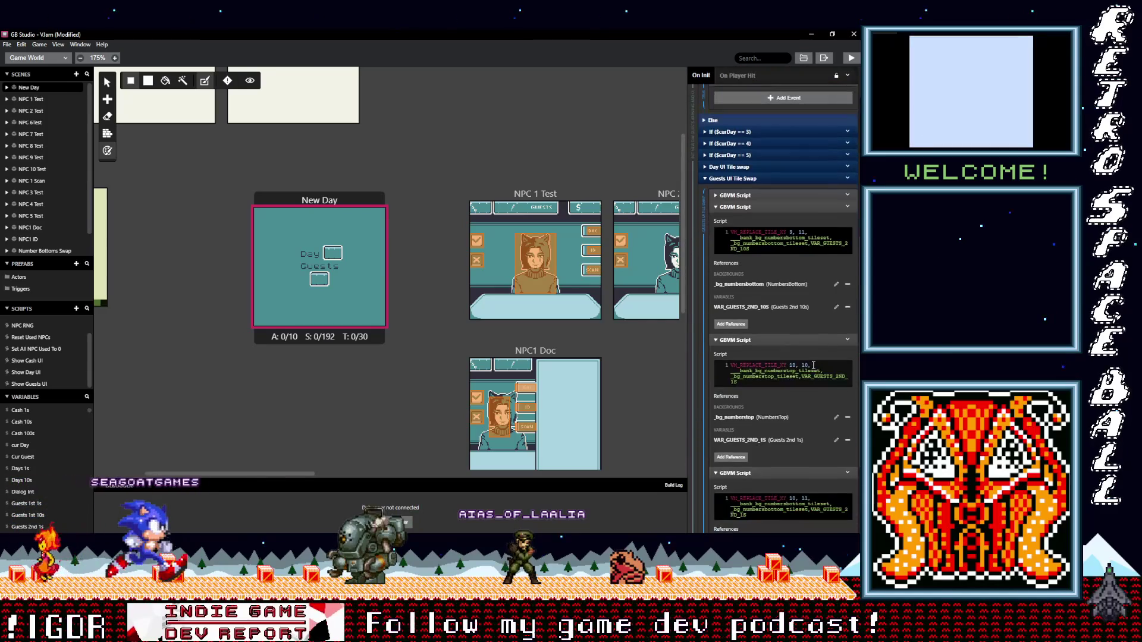
pyautogui.click(757, 196)
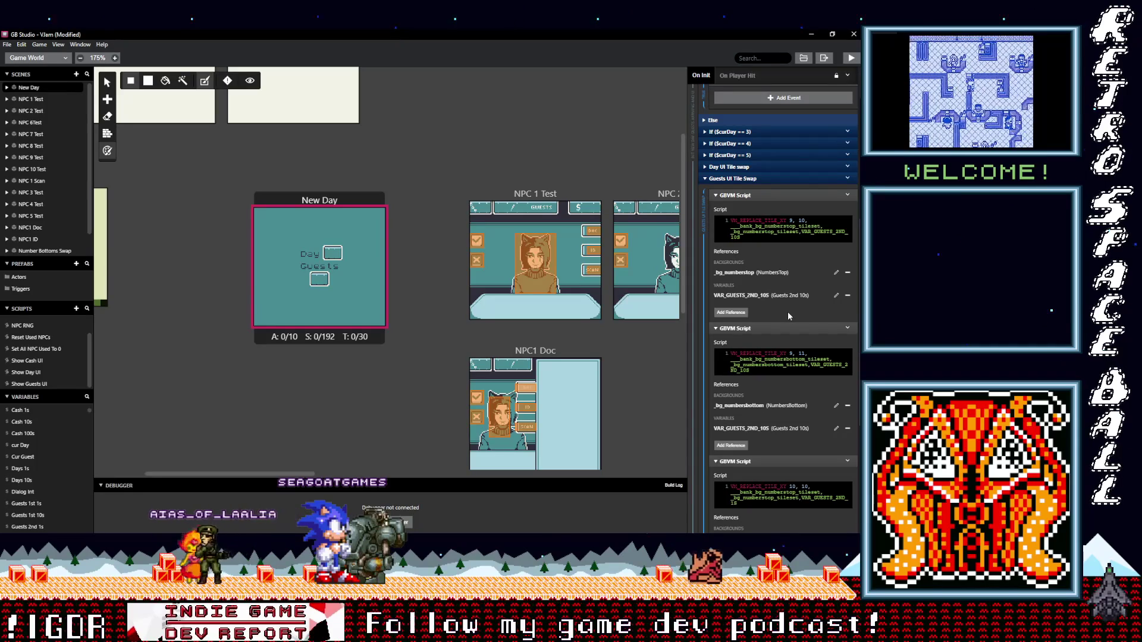
pyautogui.scroll(3, 405, 301)
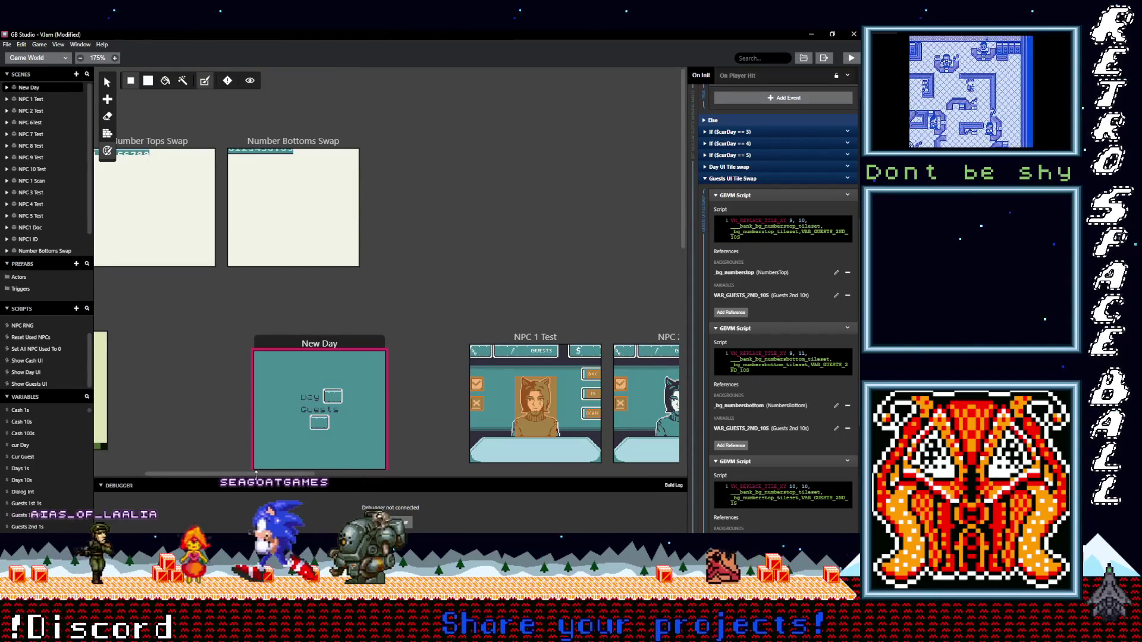
# Step: Save the project and zoom the New Day scene in on its top-left tiles
pyautogui.moveTo(263, 474); pyautogui.dragTo(226, 477)
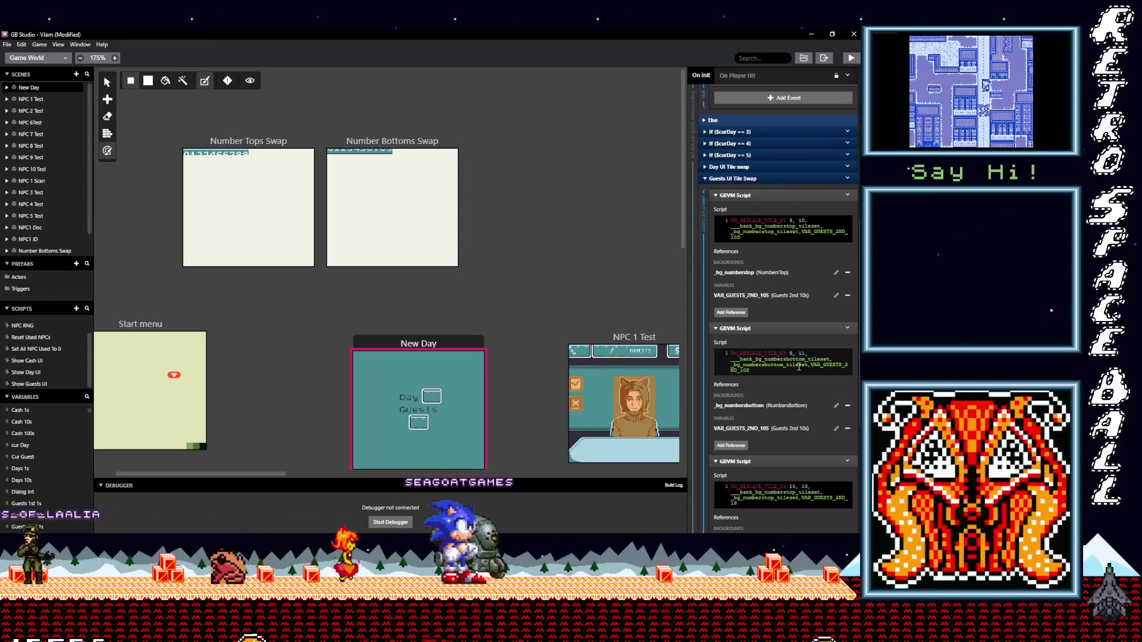
pyautogui.hotkey('ctrl', 's')
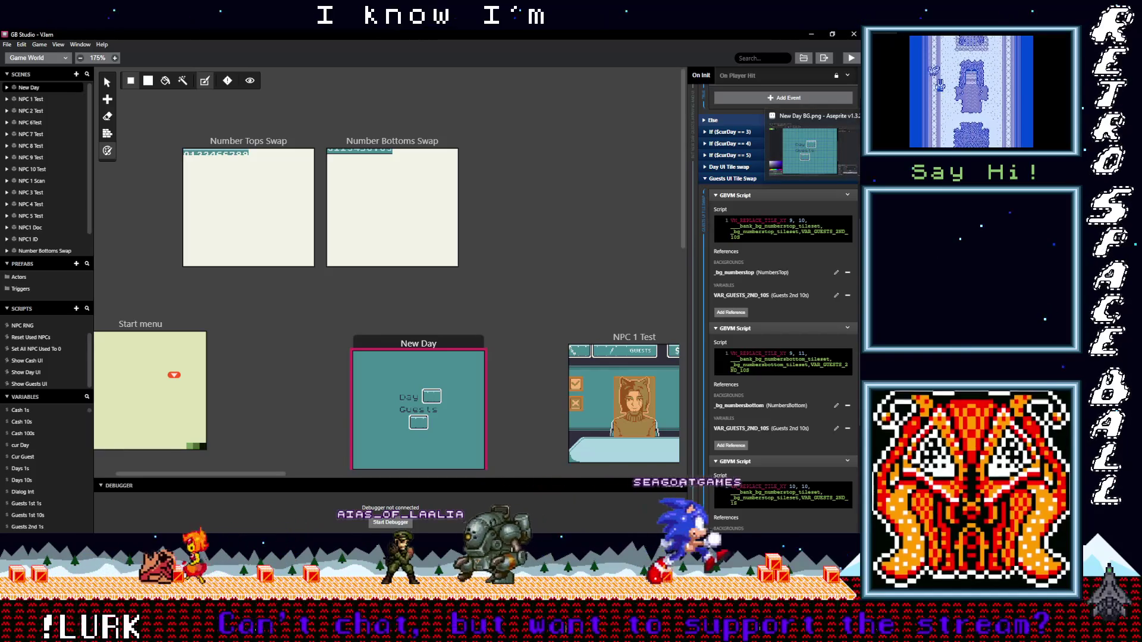
pyautogui.moveTo(425, 367); pyautogui.dragTo(572, 353)
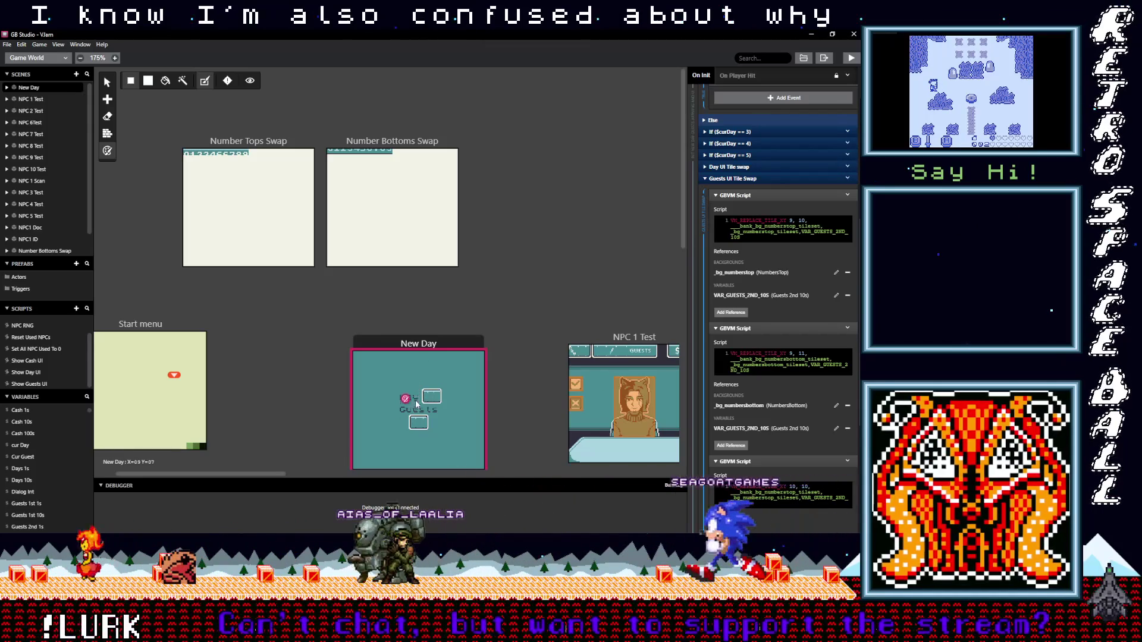
pyautogui.scroll(6, 571, 351)
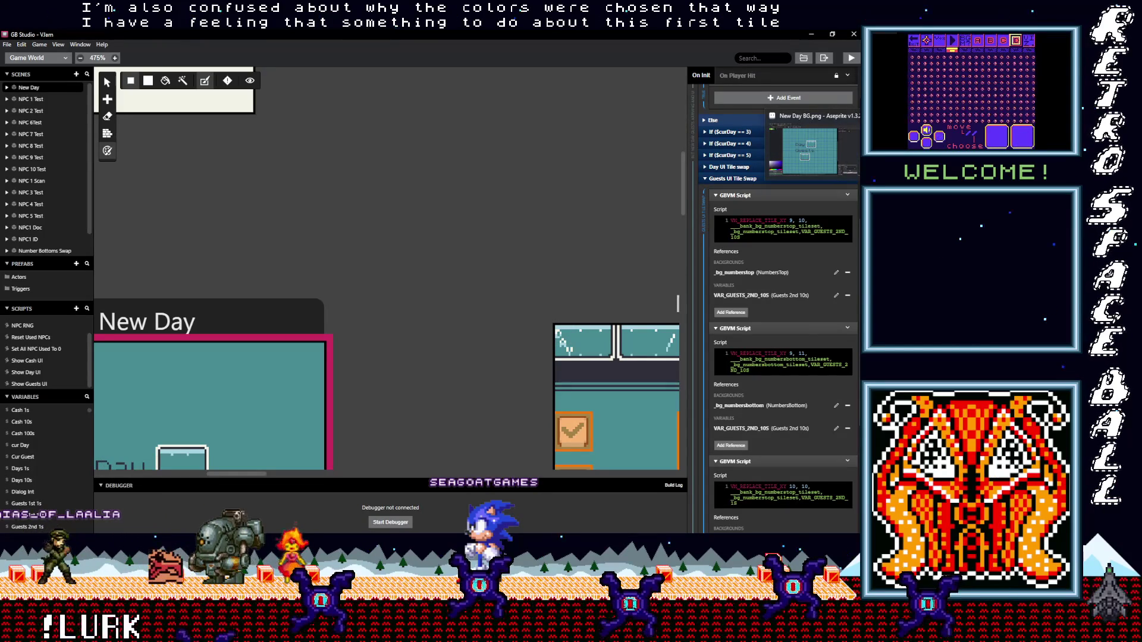
pyautogui.click(809, 146)
# Step: Add a new layer above Flattened and eyedrop the light #a8d3e1 colour from the box
pyautogui.moveTo(222, 222)
pyautogui.mouseDown()
pyautogui.moveTo(369, 339)
pyautogui.moveTo(372, 296)
pyautogui.mouseUp()
pyautogui.scroll(1, 428, 280)
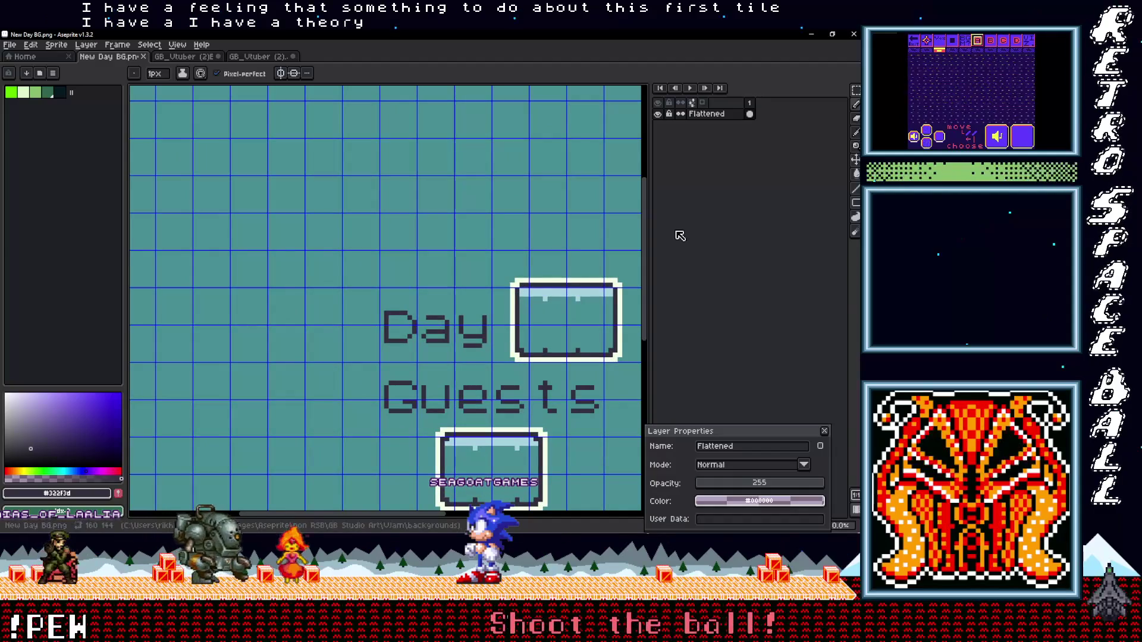
pyautogui.moveTo(726, 140)
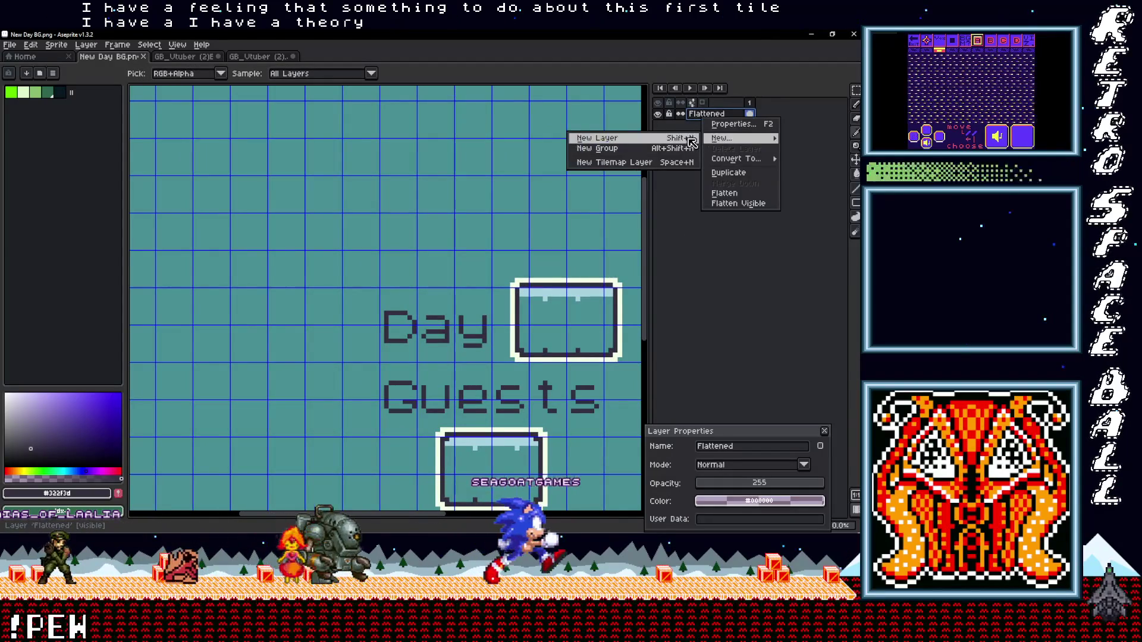
pyautogui.click(655, 137)
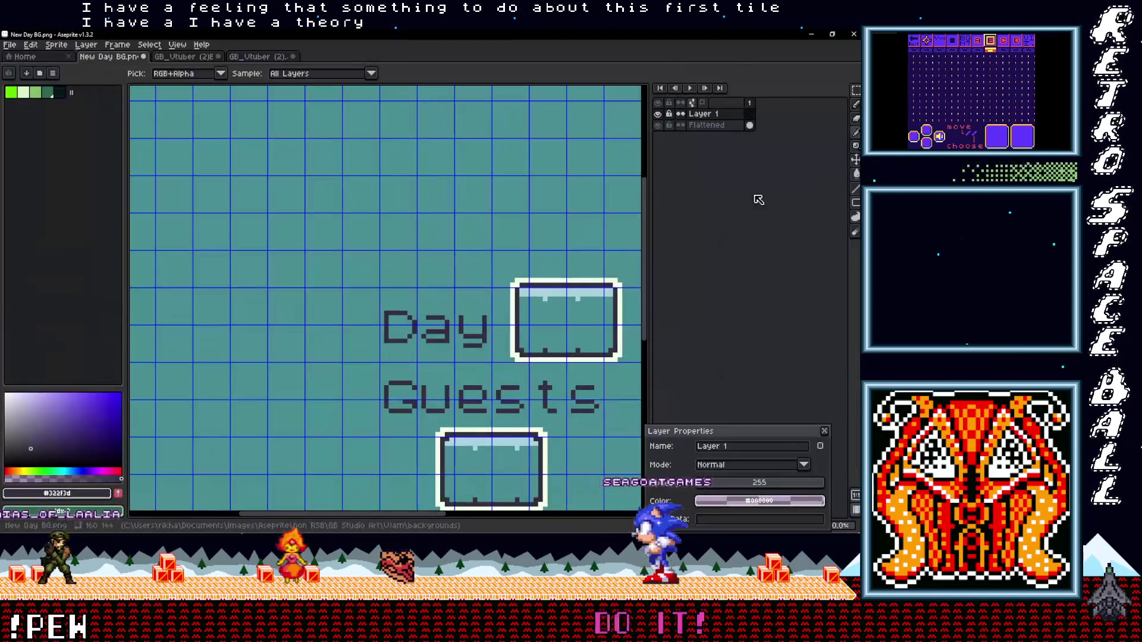
pyautogui.click(546, 287)
pyautogui.moveTo(152, 115); pyautogui.dragTo(295, 172)
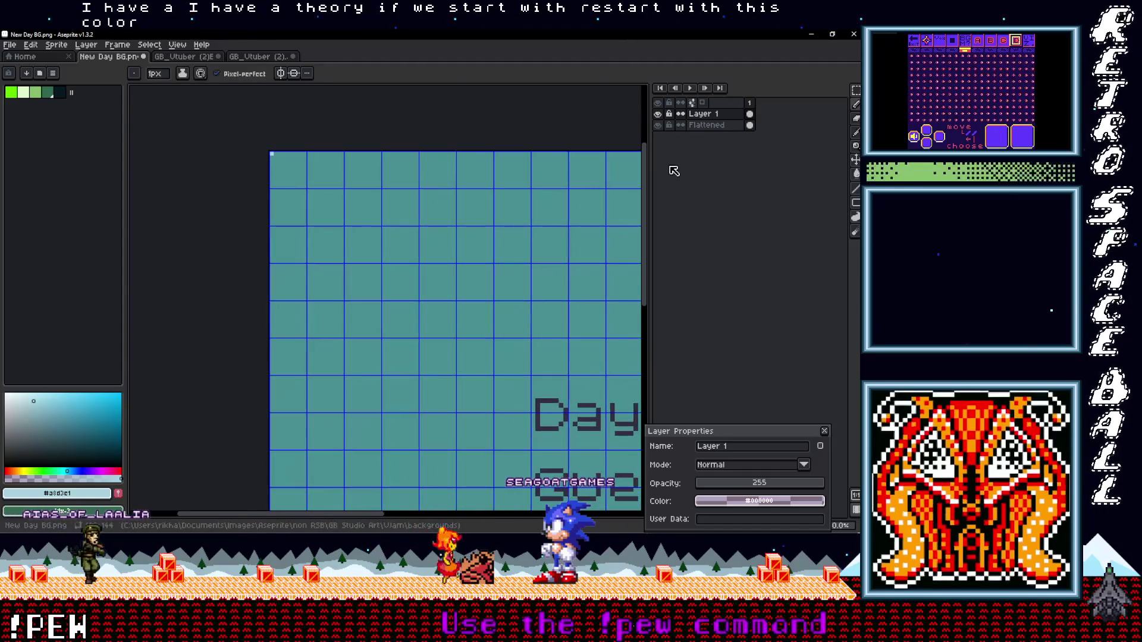
pyautogui.hotkey('alt', 'Tab')
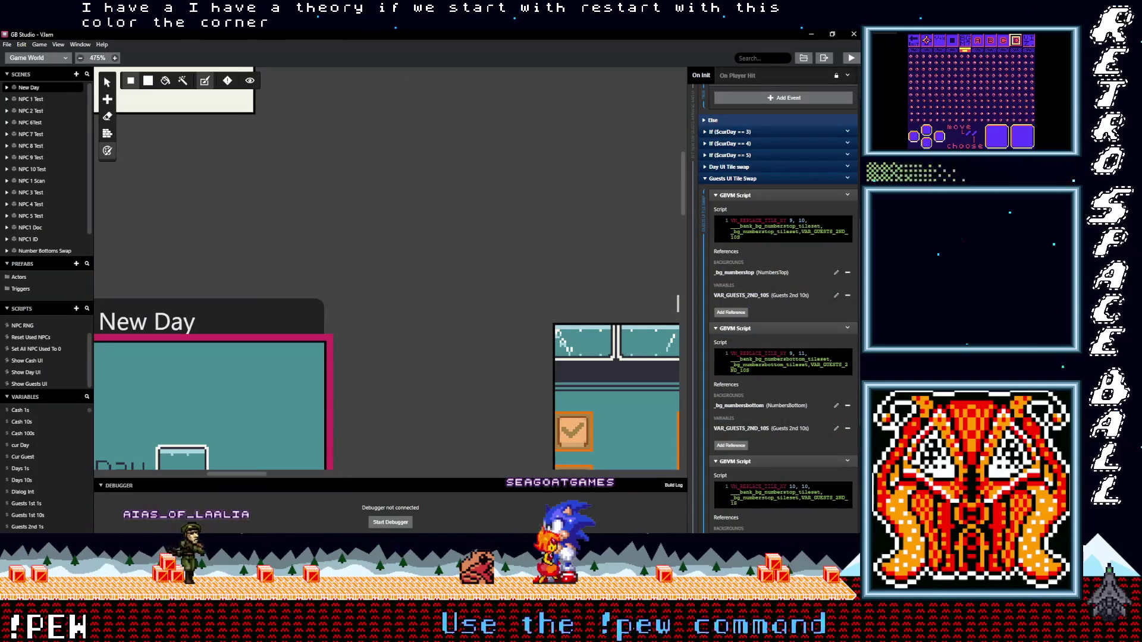
pyautogui.hotkey('alt', 'Tab')
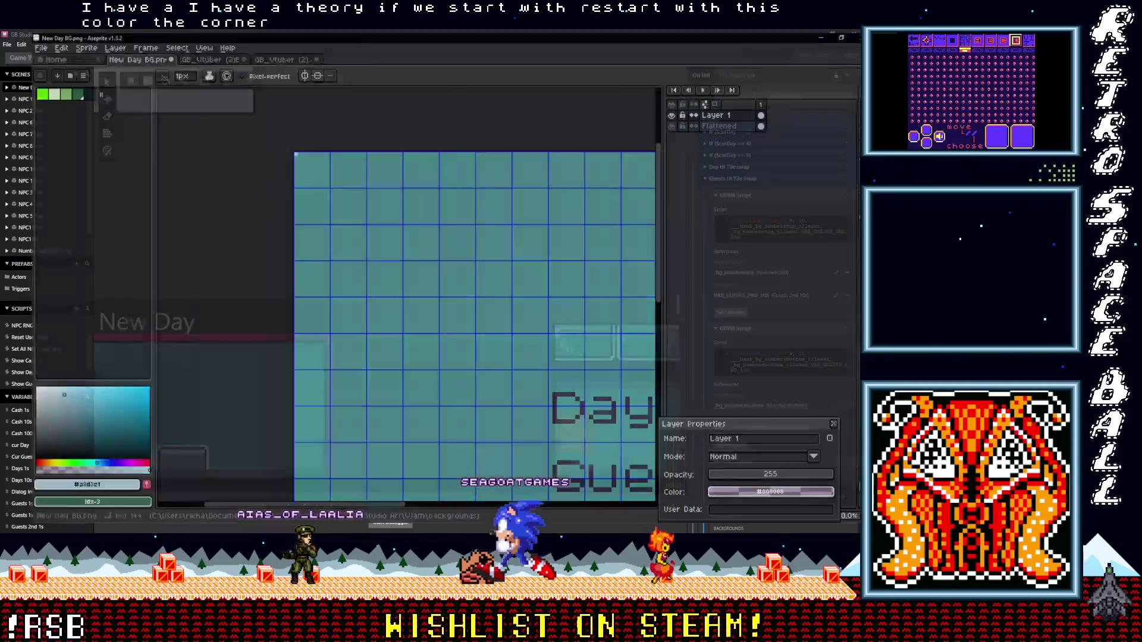
pyautogui.hotkey('alt', 'Tab')
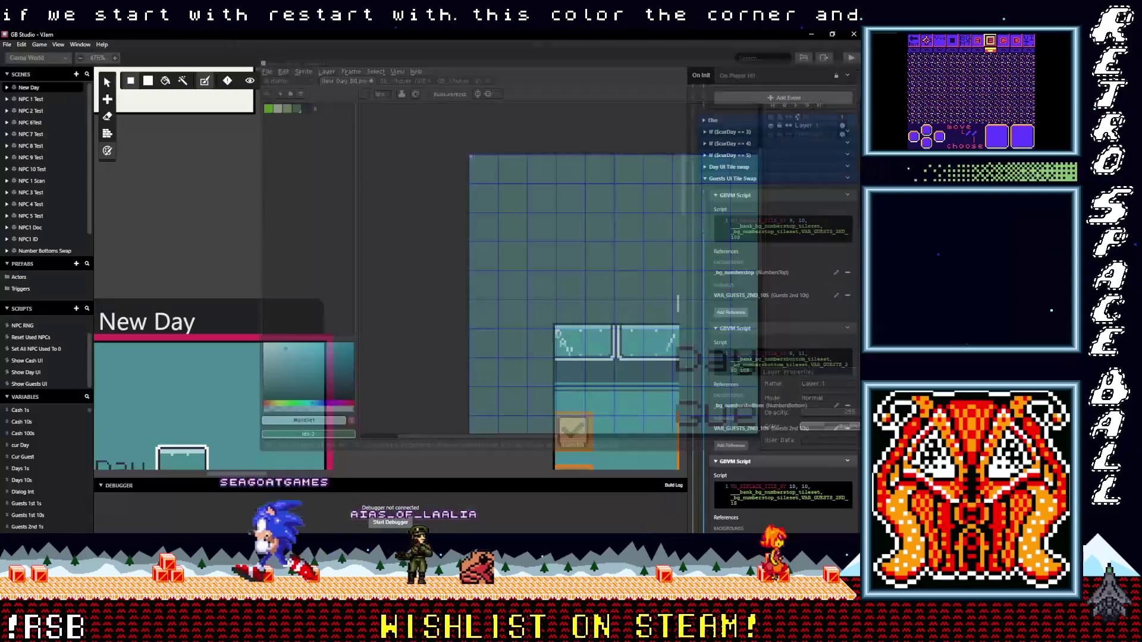
pyautogui.hotkey('alt', 'Tab')
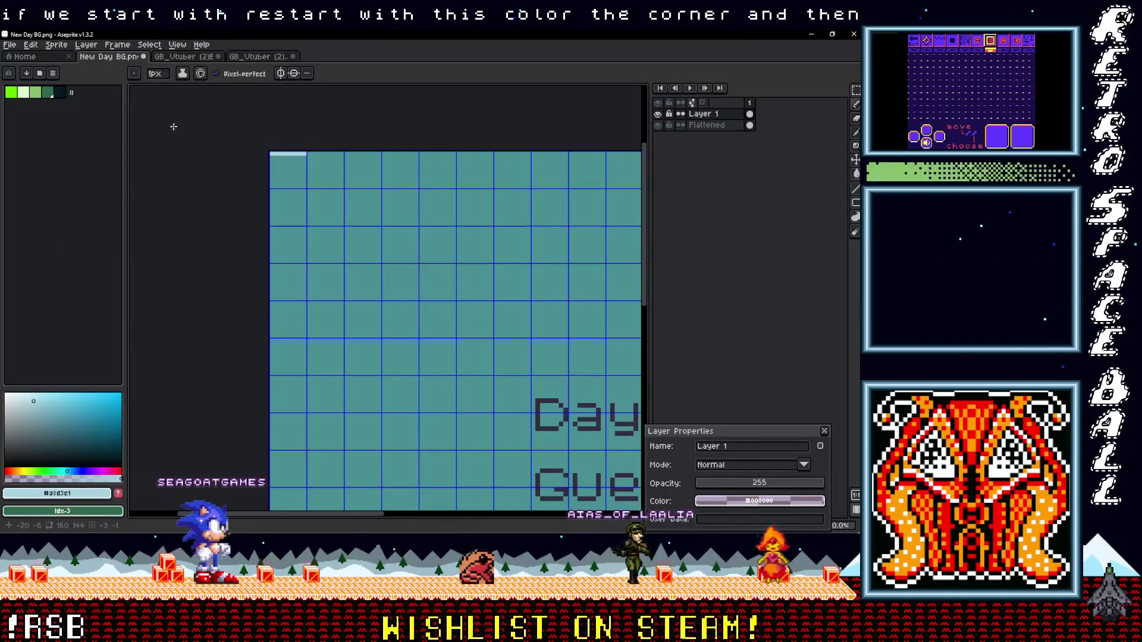
# Step: With palette index 1, pencil a light strip along the top-left tile's top edge
pyautogui.click(26, 94)
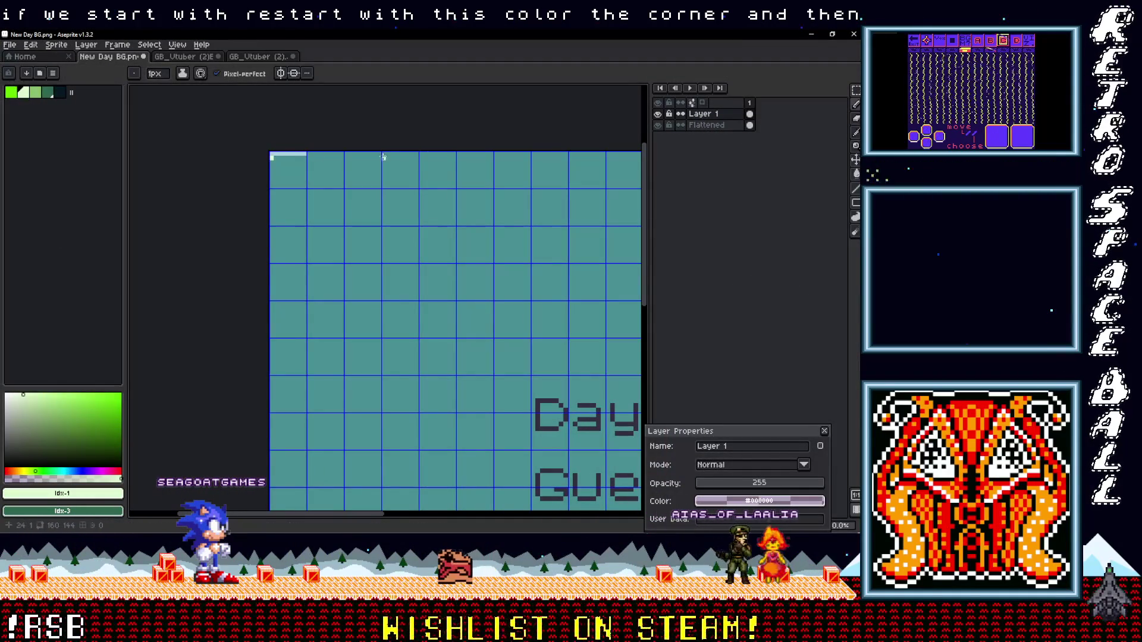
pyautogui.click(868, 172)
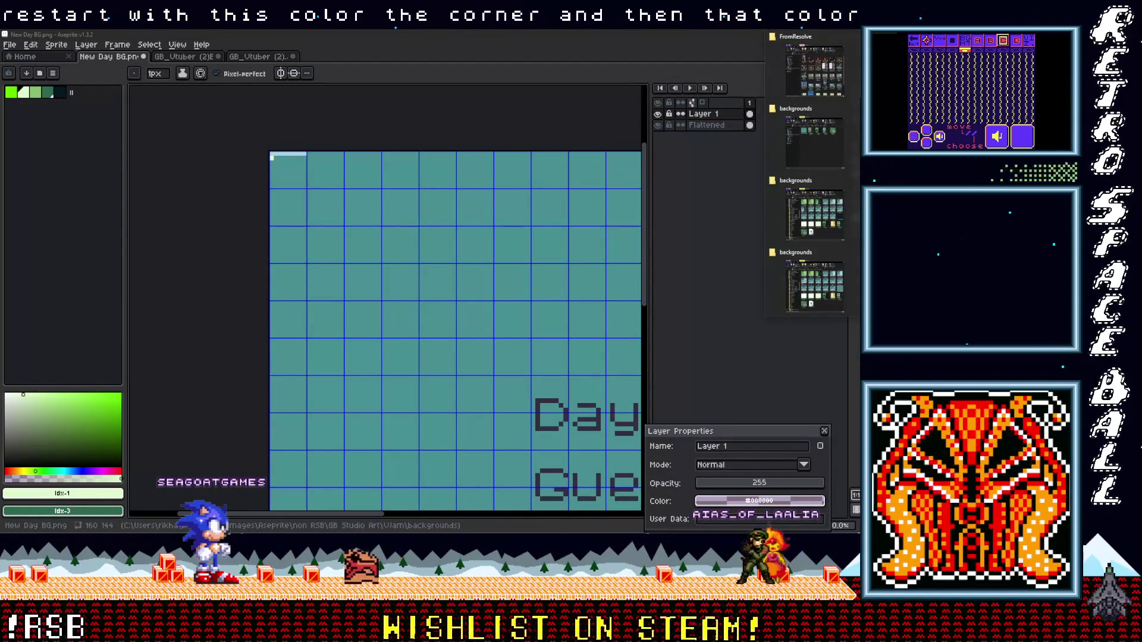
pyautogui.hotkey('alt', 'Tab')
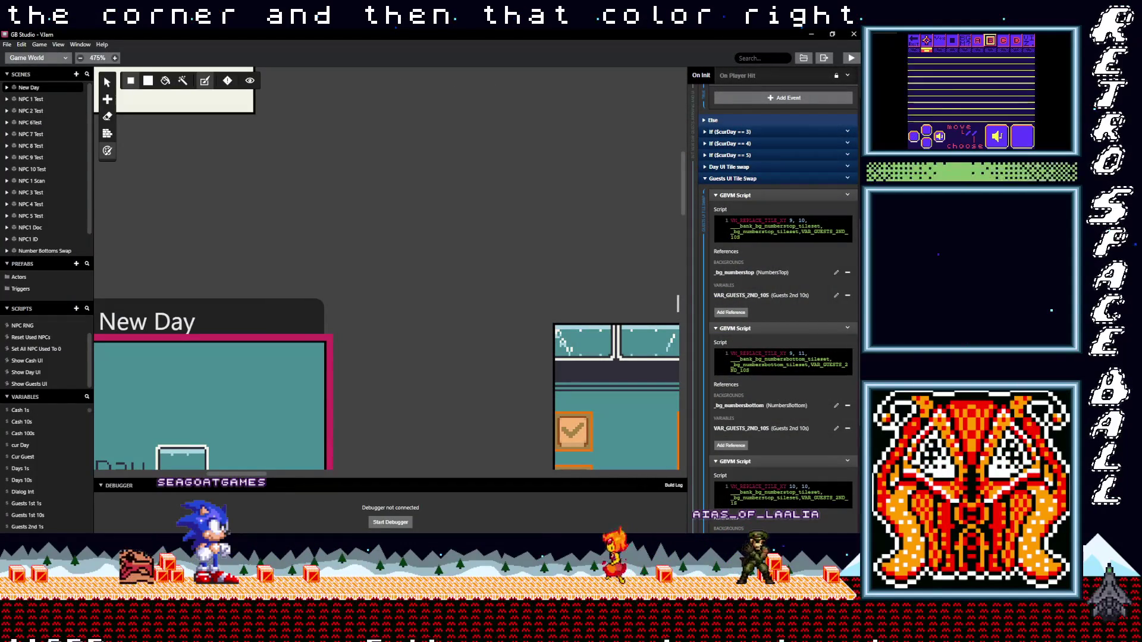
pyautogui.hotkey('alt', 'Tab')
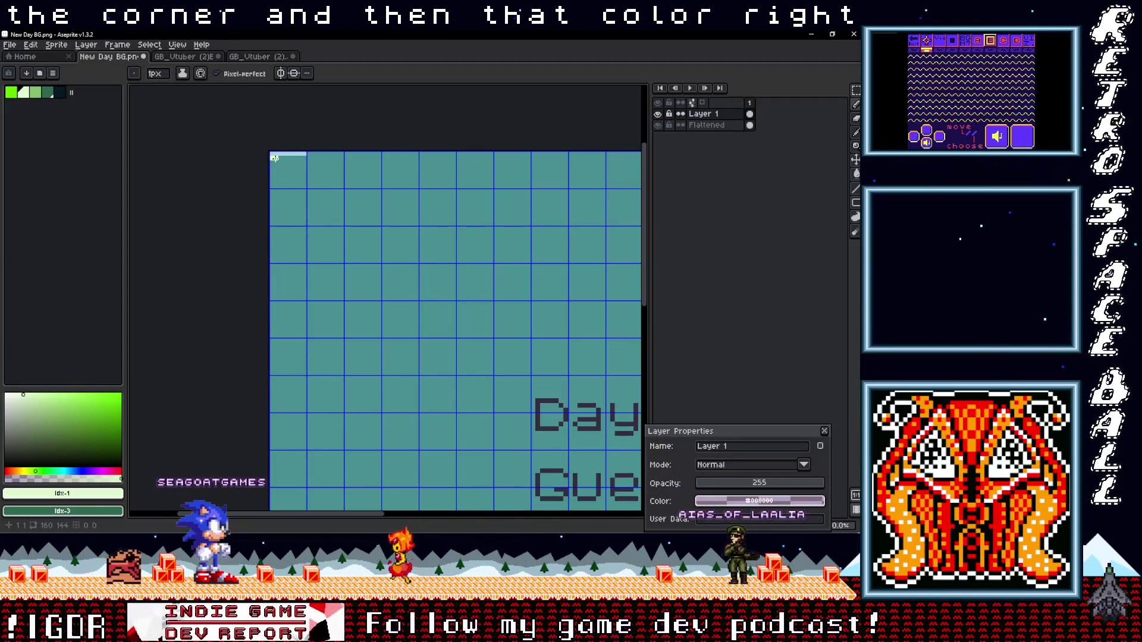
pyautogui.moveTo(275, 158); pyautogui.dragTo(282, 159)
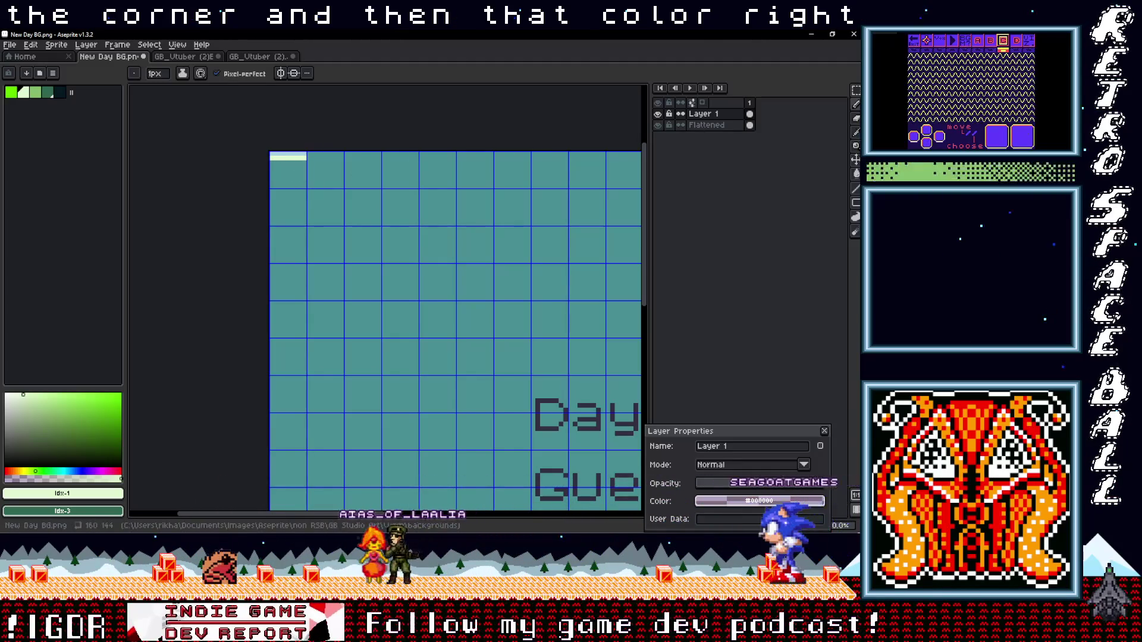
pyautogui.hotkey('alt', 'Tab')
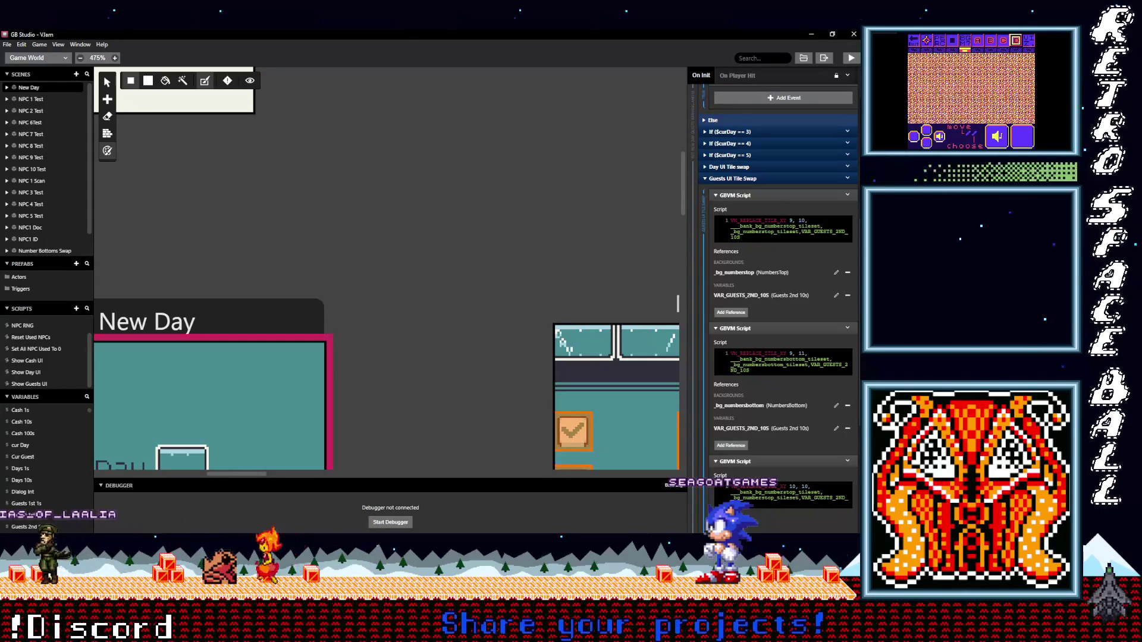
pyautogui.hotkey('alt', 'Tab')
pyautogui.moveTo(337, 175); pyautogui.dragTo(237, 166)
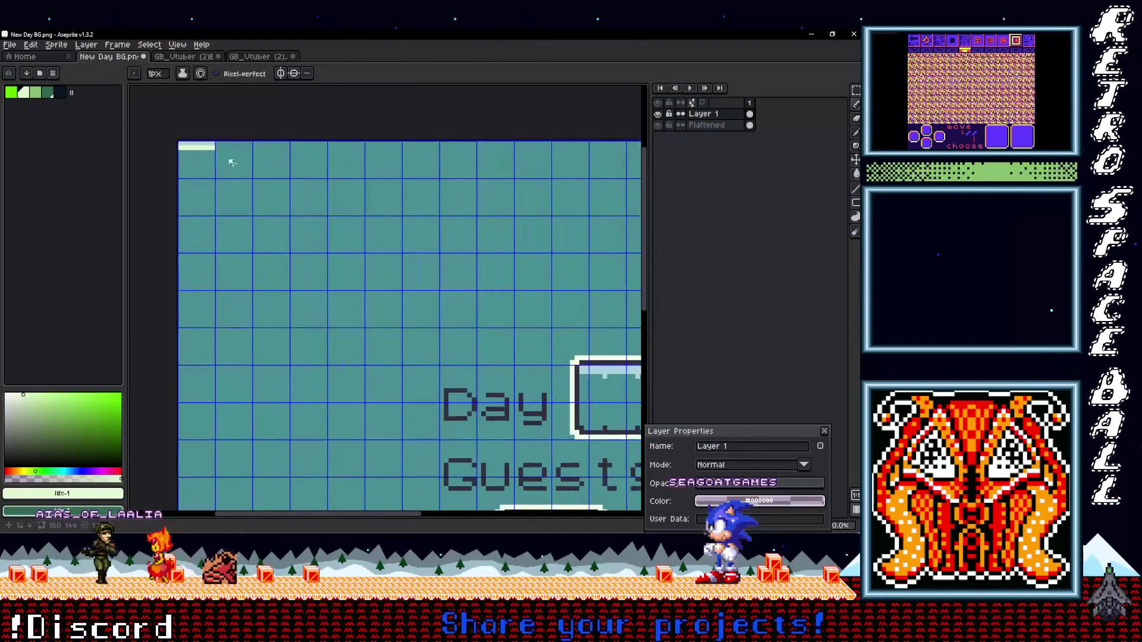
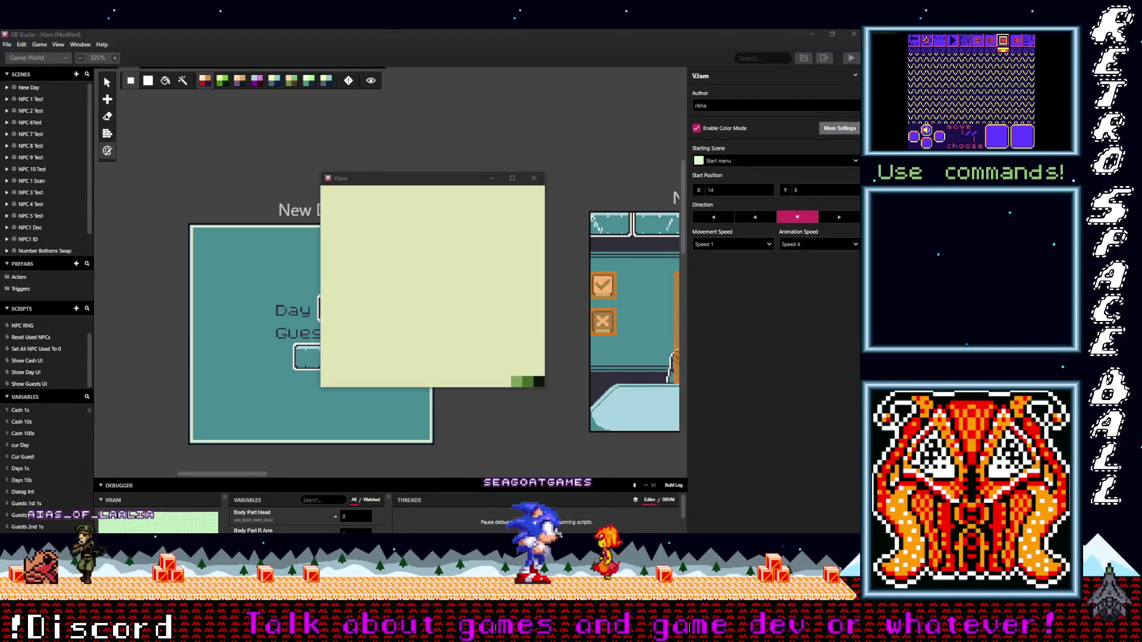
# Step: Maximize the VJam play window to inspect the Day and Guests colours, then minimize it
pyautogui.click(451, 259)
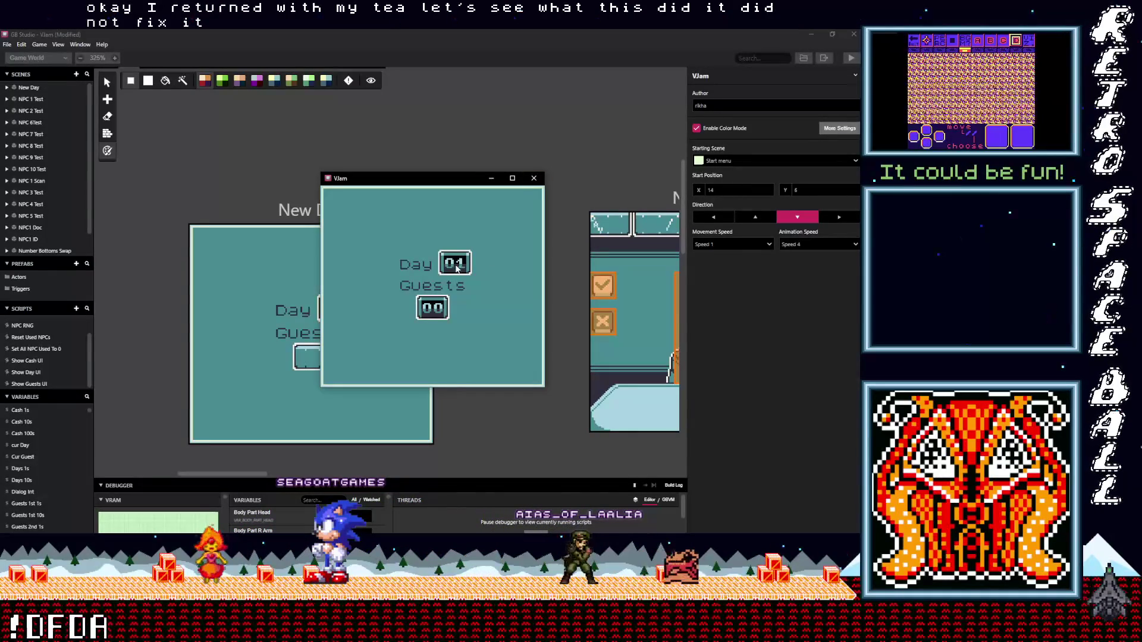
pyautogui.click(511, 179)
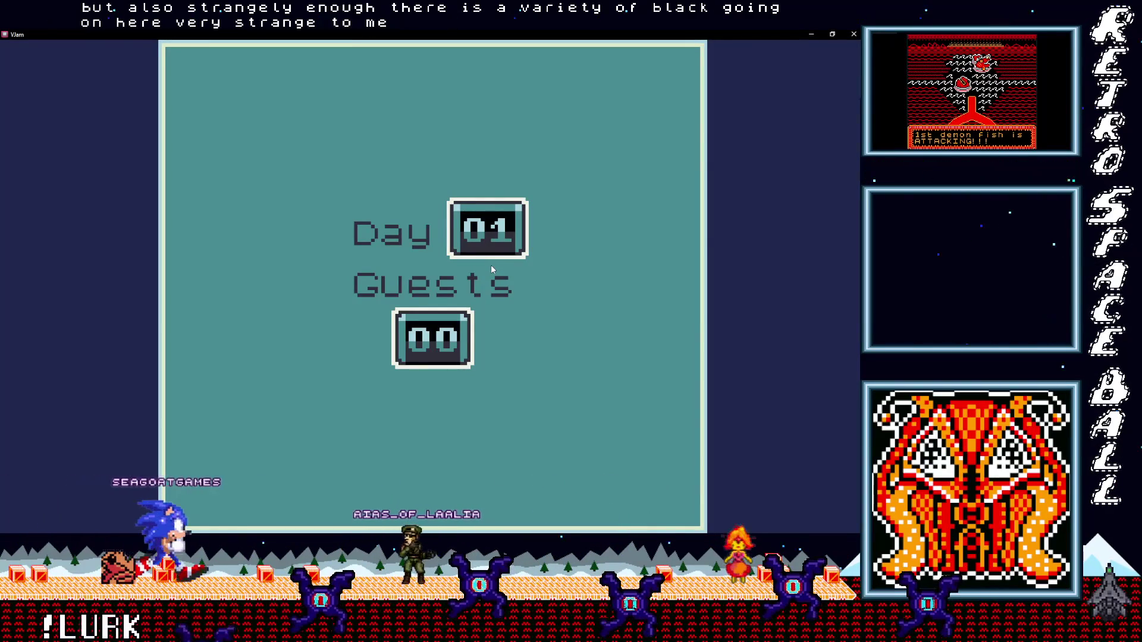
pyautogui.click(811, 34)
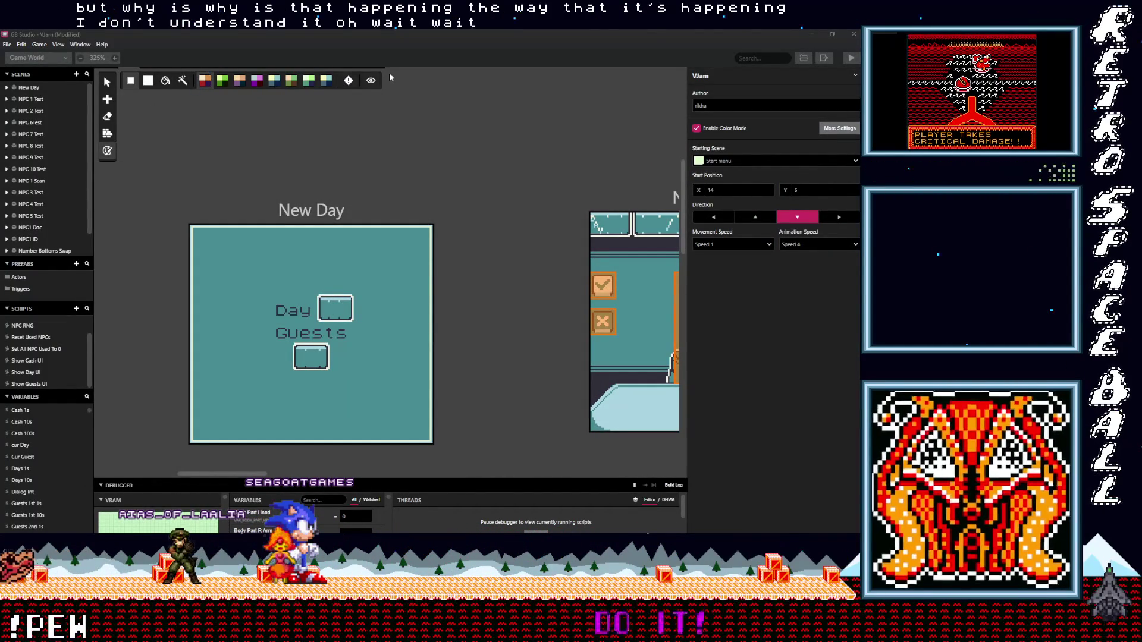
# Step: Show the New Day scene in Colorize mode, close the game preview, and bring NPC 1 Test into view
pyautogui.click(269, 98)
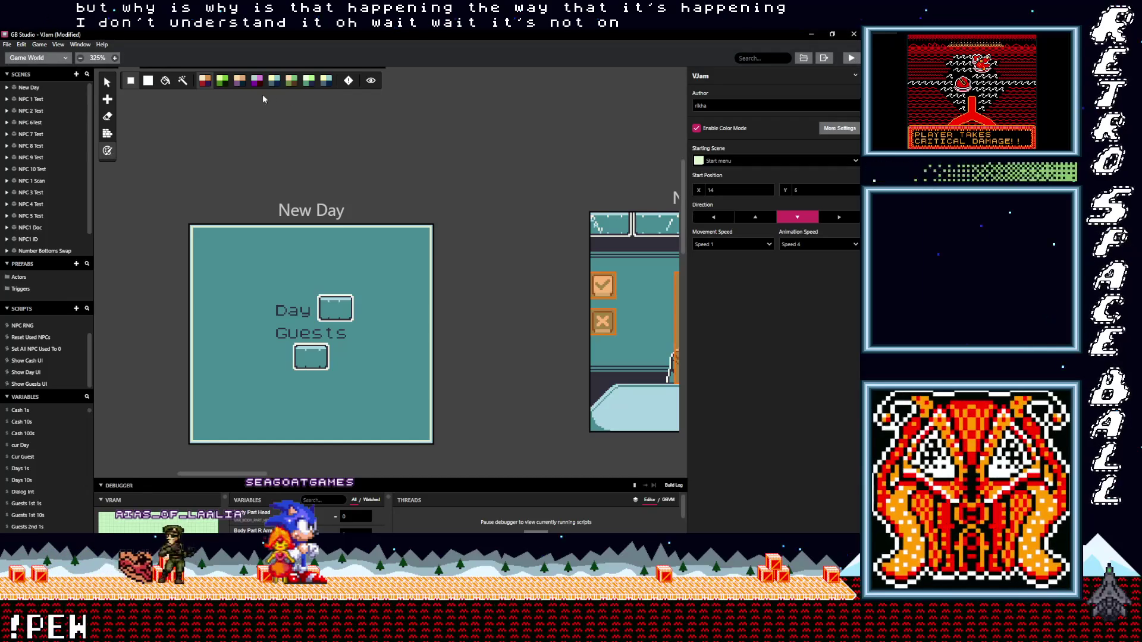
pyautogui.click(237, 212)
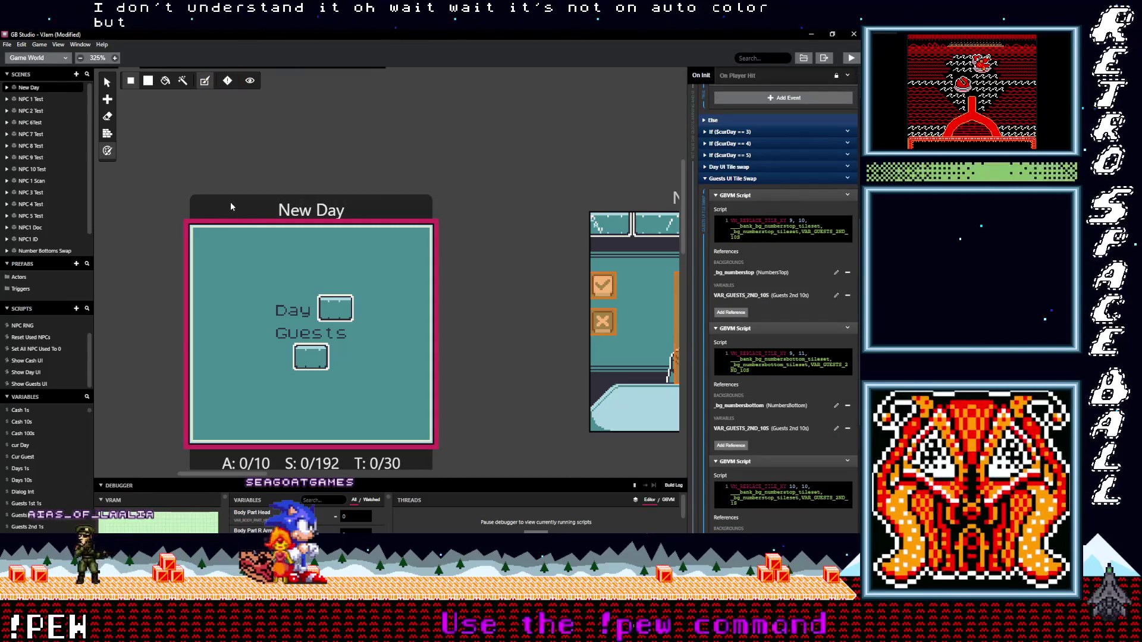
pyautogui.click(205, 81)
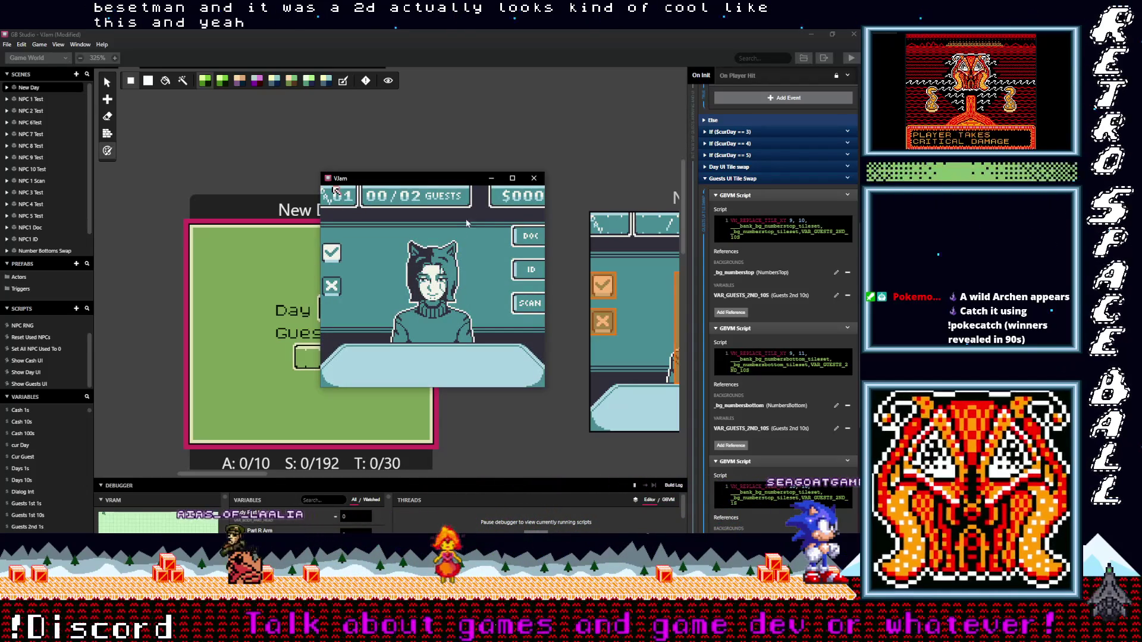
pyautogui.click(534, 178)
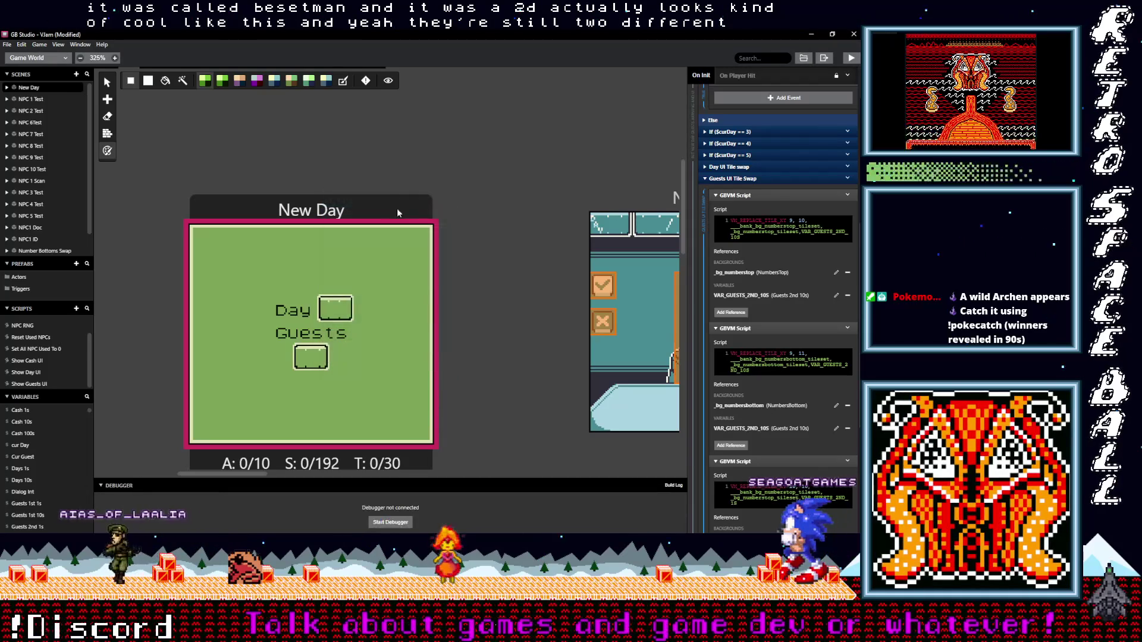
pyautogui.moveTo(476, 273)
pyautogui.mouseDown()
pyautogui.moveTo(377, 256)
pyautogui.moveTo(305, 262)
pyautogui.mouseUp()
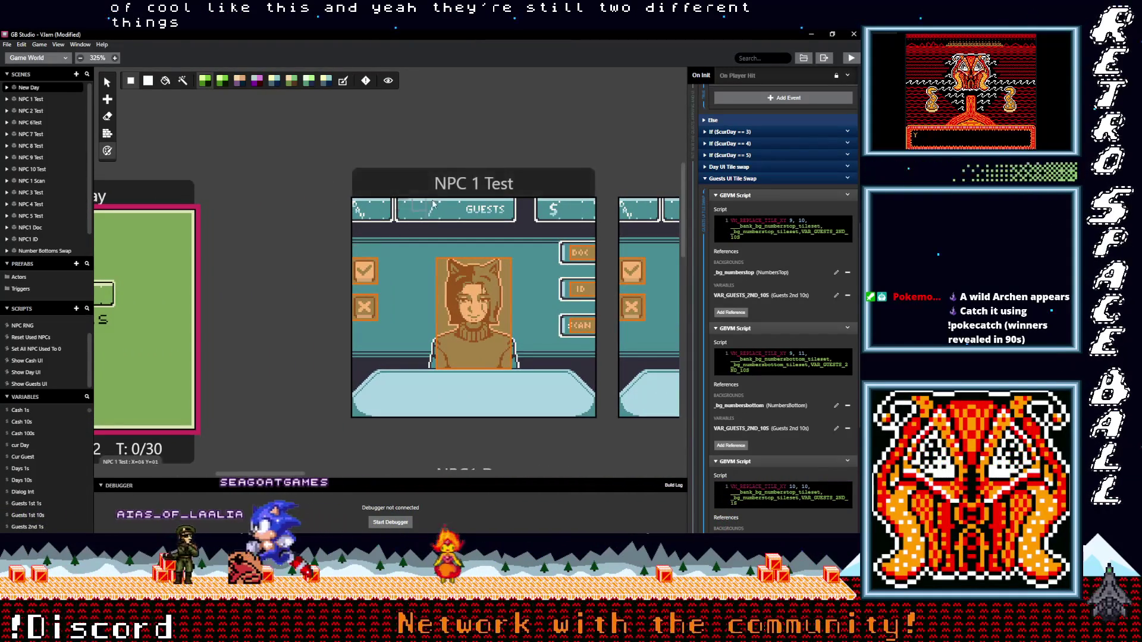
# Step: Copy the Player Set Position To ($PlayerPosX,$PlayerPosY) event from NPC 1 Test
pyautogui.click(450, 191)
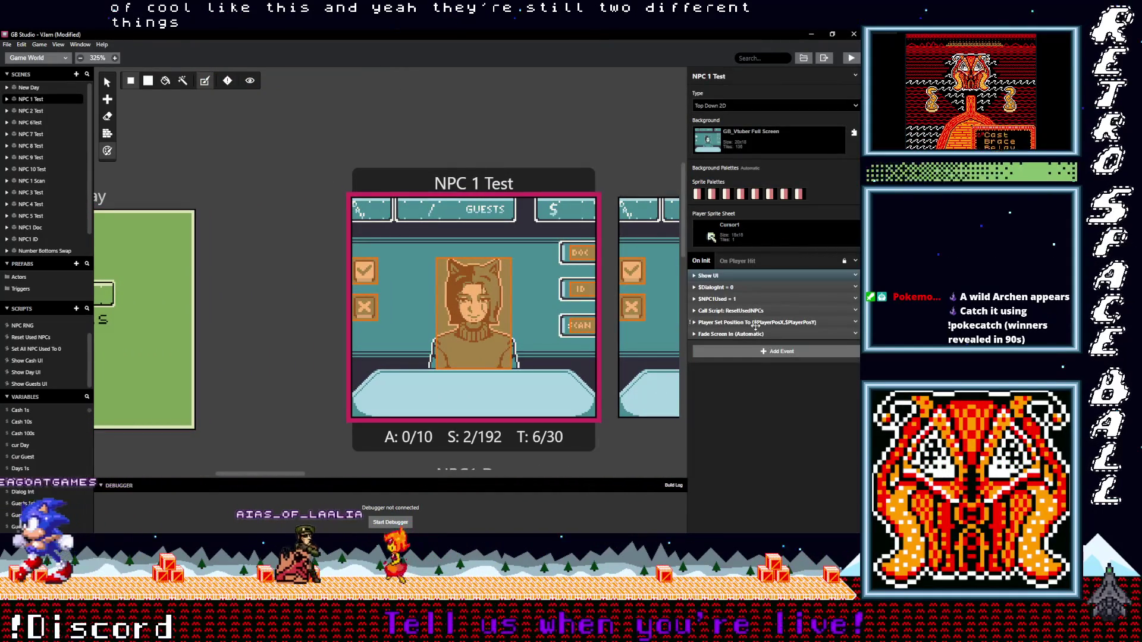
pyautogui.click(855, 321)
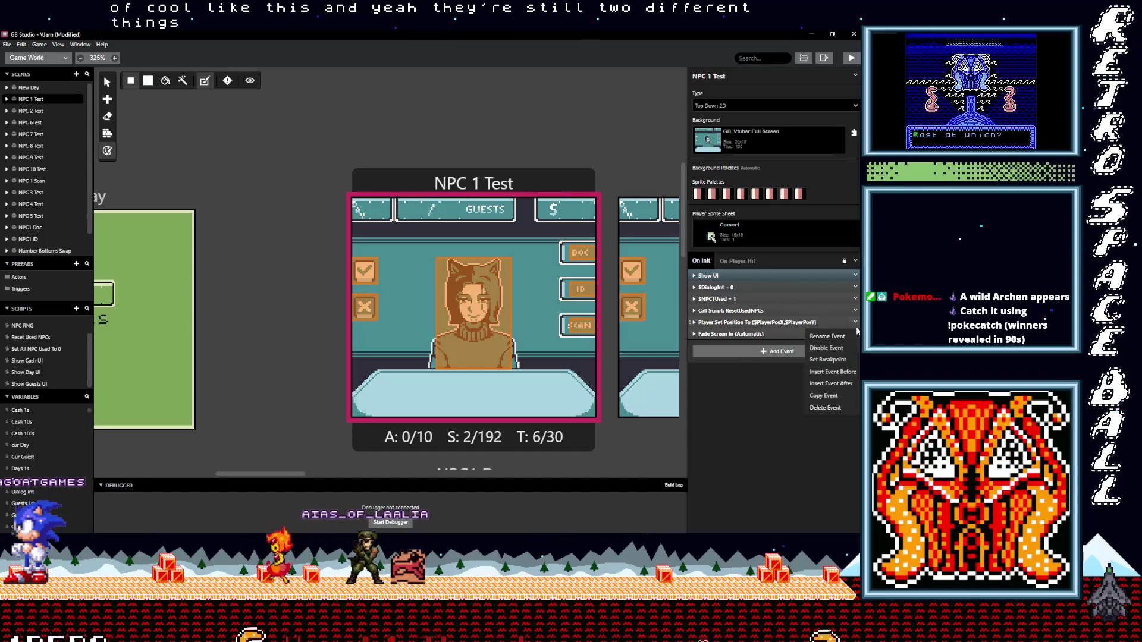
pyautogui.click(561, 442)
pyautogui.hscroll(7, 304, 473)
# Step: Paste the Player Set Position event into the NPC 3 and NPC 5 Test scenes
pyautogui.click(302, 275)
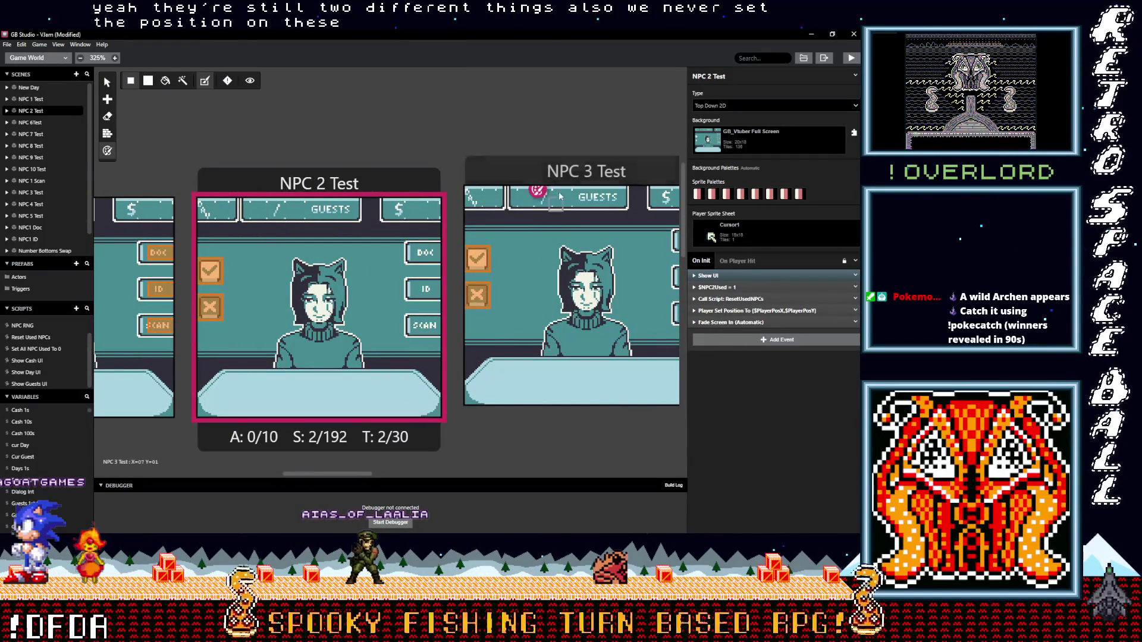
pyautogui.click(510, 367)
pyautogui.press('alt')
pyautogui.keyDown('alt'); pyautogui.click(756, 329); pyautogui.keyUp('alt')
pyautogui.moveTo(369, 475); pyautogui.dragTo(465, 475)
pyautogui.click(333, 297)
pyautogui.keyDown('alt'); pyautogui.click(714, 327); pyautogui.keyUp('alt')
pyautogui.click(527, 268)
pyautogui.keyDown('alt'); pyautogui.click(734, 328); pyautogui.keyUp('alt')
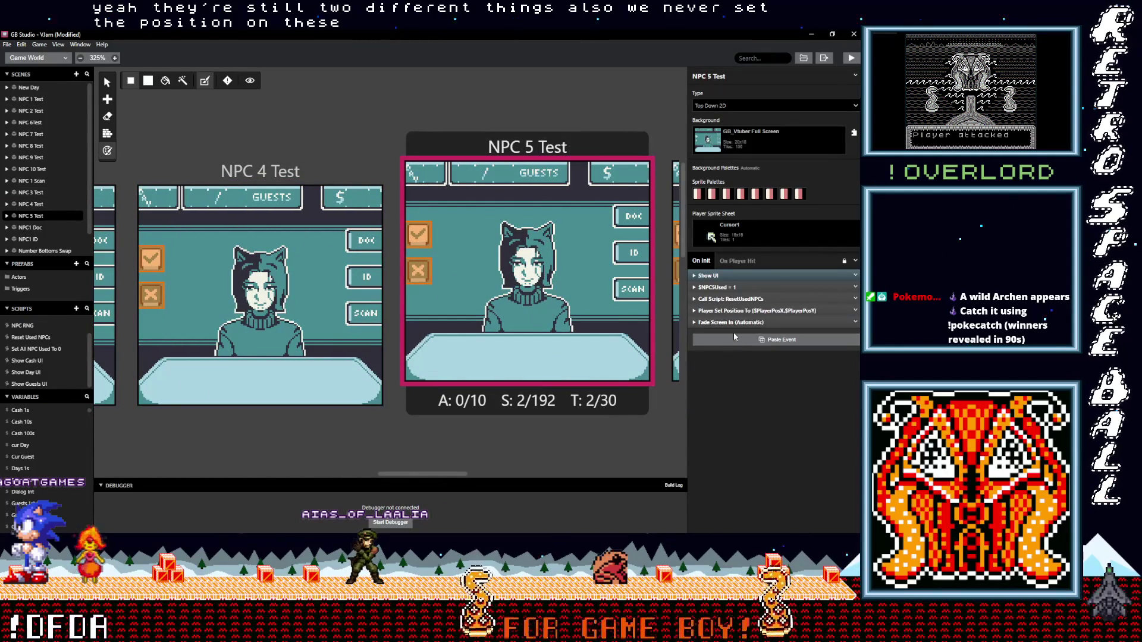
pyautogui.click(476, 475)
# Step: Paste the event into the remaining NPC 6 through NPC 10 Test scenes
pyautogui.click(397, 156)
pyautogui.moveTo(476, 474); pyautogui.dragTo(512, 476)
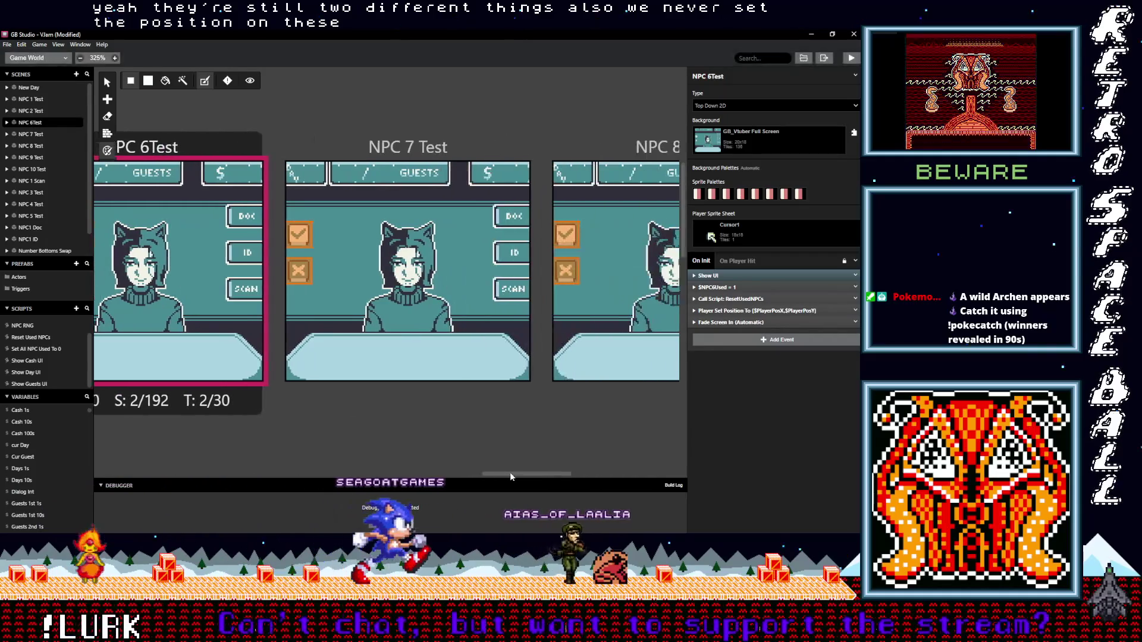
pyautogui.click(450, 368)
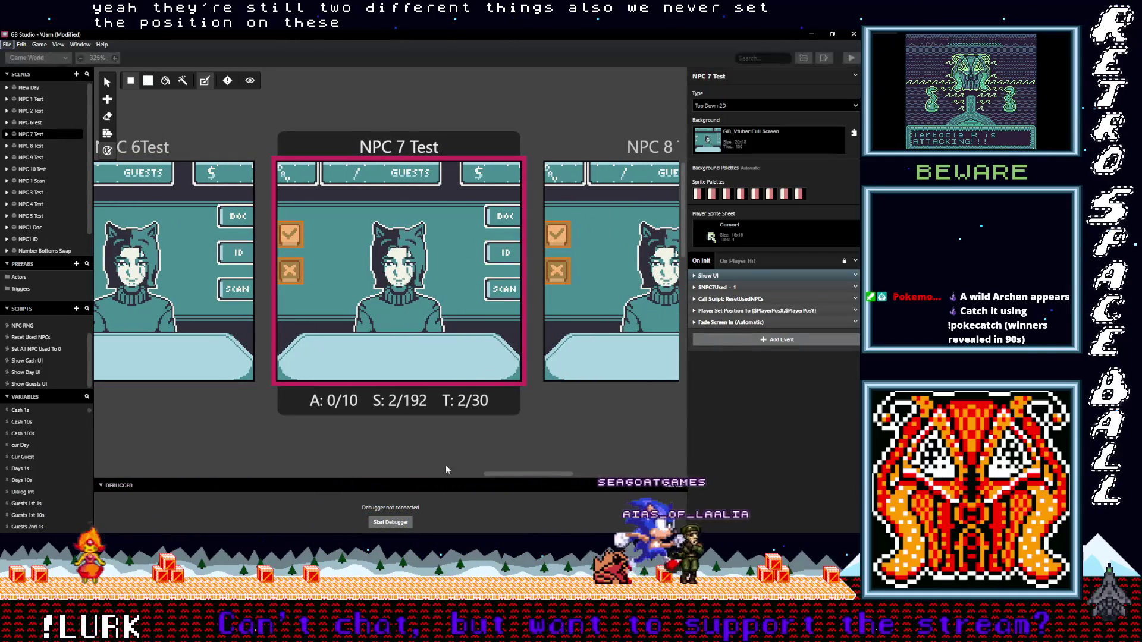
pyautogui.moveTo(512, 473); pyautogui.dragTo(548, 473)
pyautogui.click(436, 136)
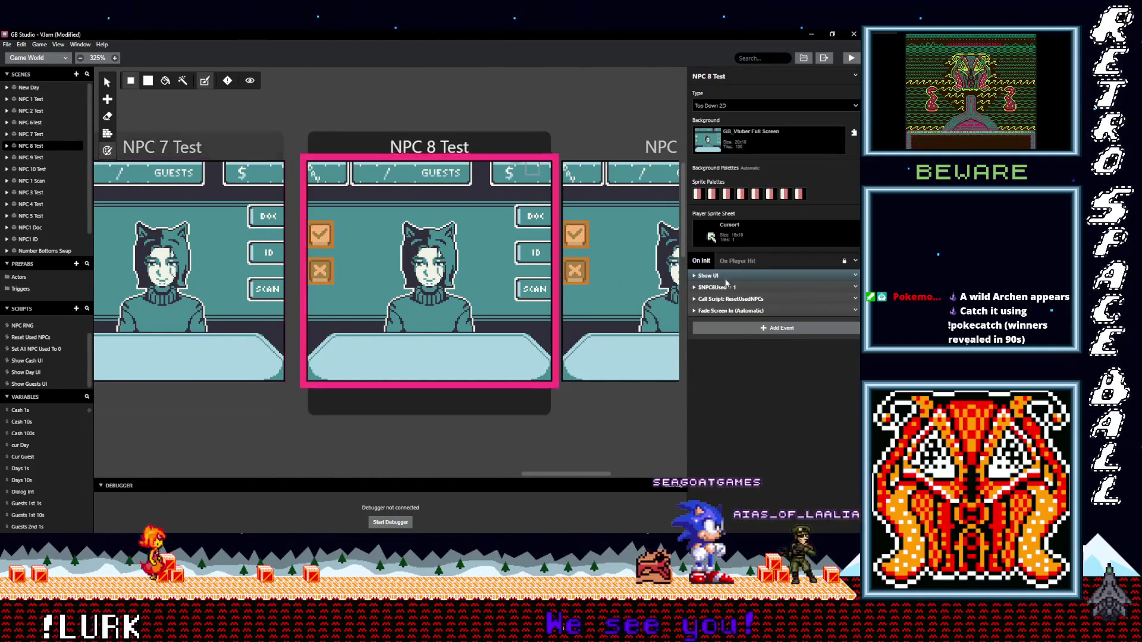
pyautogui.moveTo(565, 473); pyautogui.dragTo(638, 475)
pyautogui.click(506, 185)
pyautogui.click(631, 369)
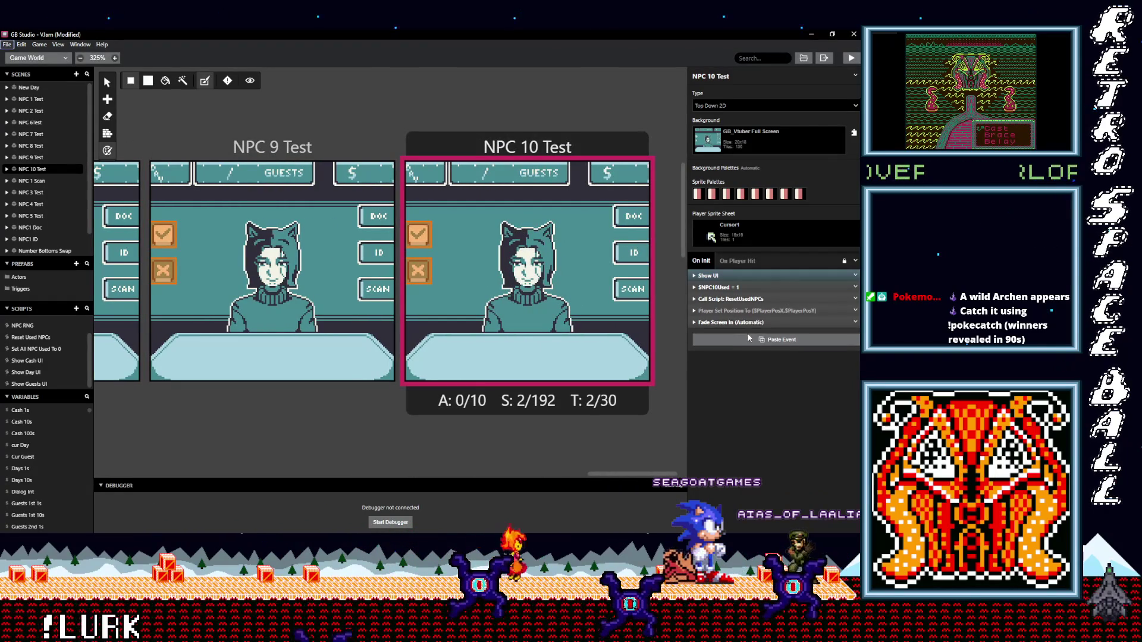
pyautogui.keyDown('alt'); pyautogui.click(745, 333); pyautogui.keyUp('alt')
pyautogui.moveTo(667, 476); pyautogui.dragTo(245, 477)
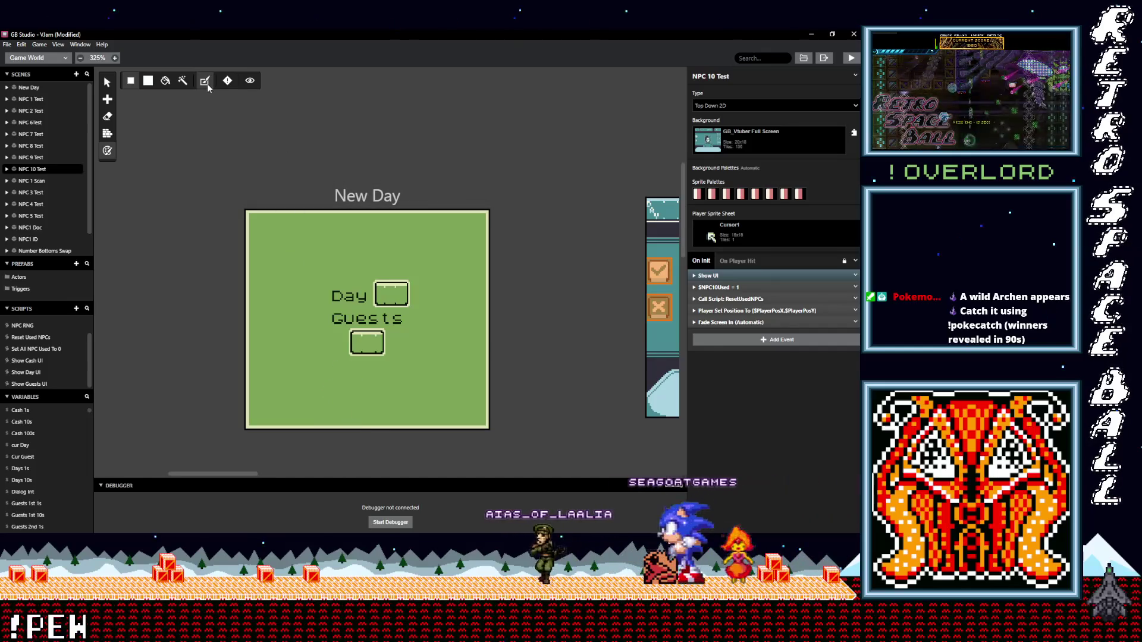
# Step: Paint New Day's border and Day/Guests tiles with the light teal palette
pyautogui.click(309, 195)
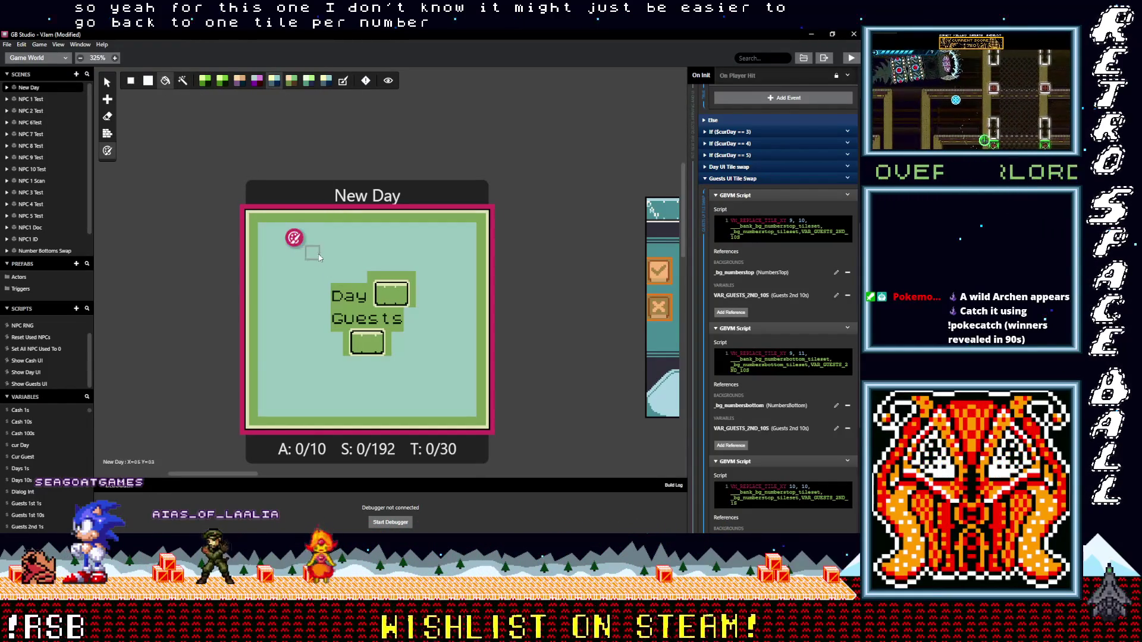
pyautogui.click(316, 224)
pyautogui.click(345, 288)
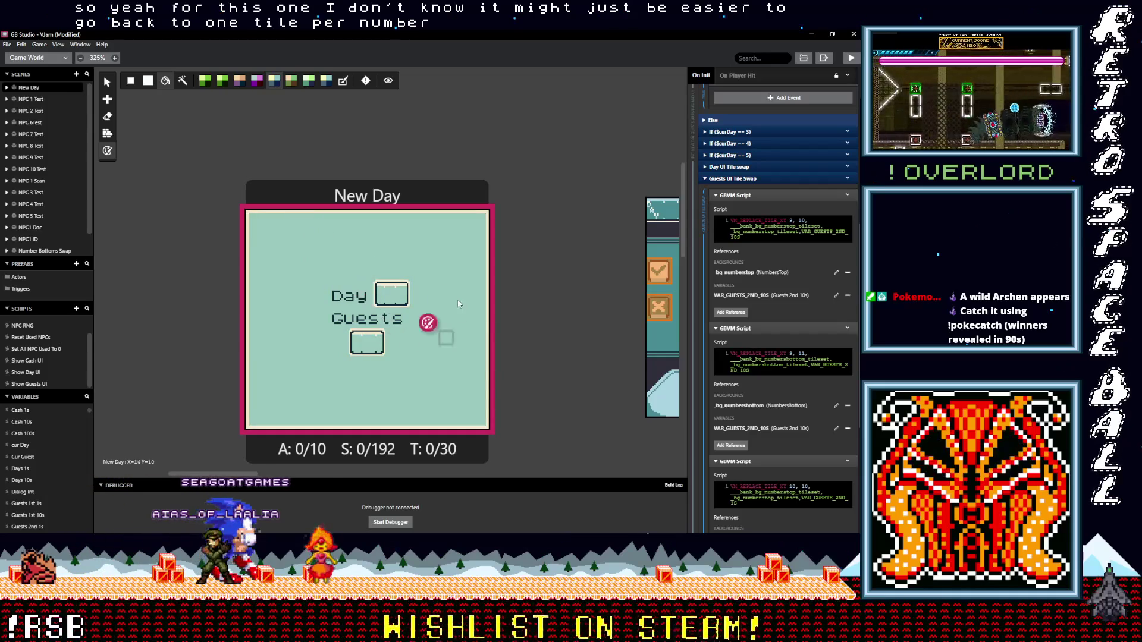
pyautogui.click(326, 81)
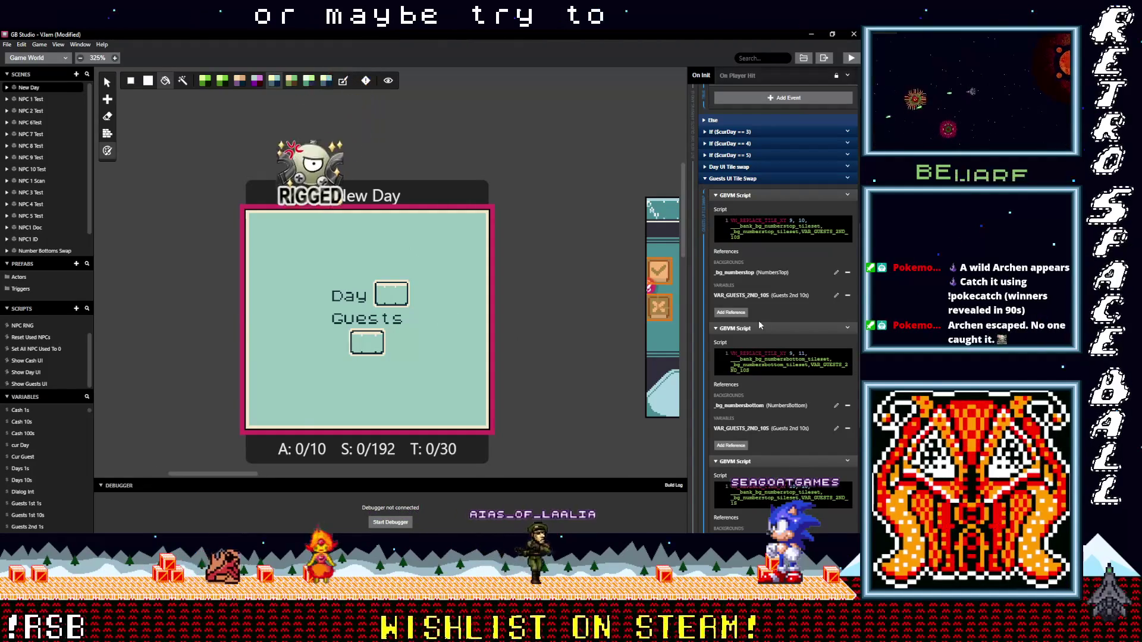
pyautogui.hotkey('alt', 'Tab')
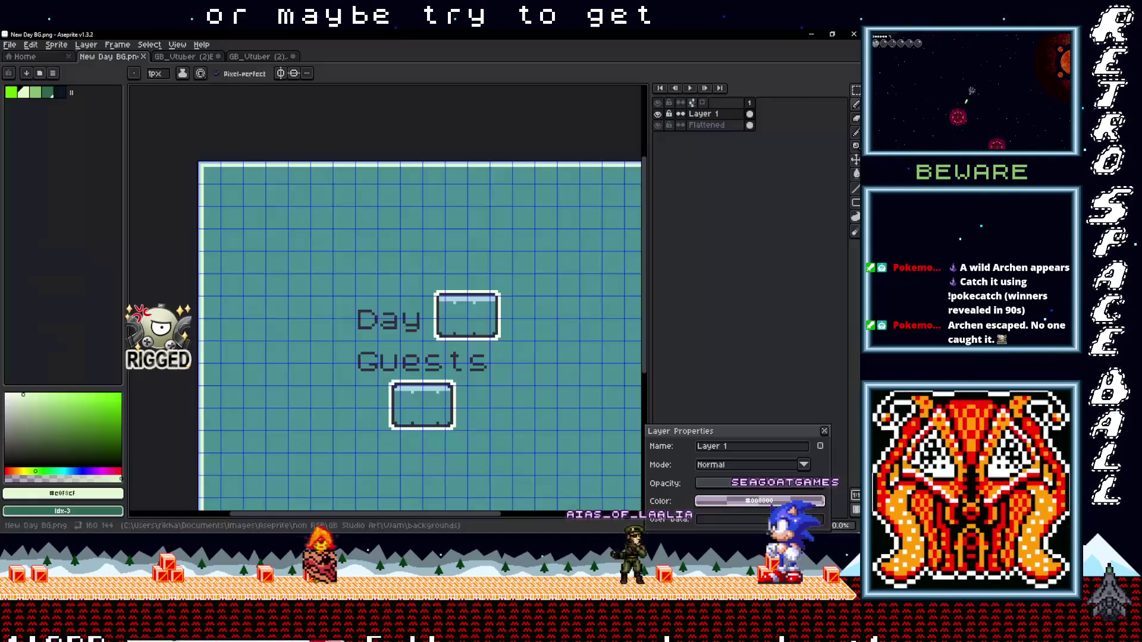
# Step: Sample the light blue #a8d3e1 from the top edge of the New Day background in Aseprite
pyautogui.press('i')
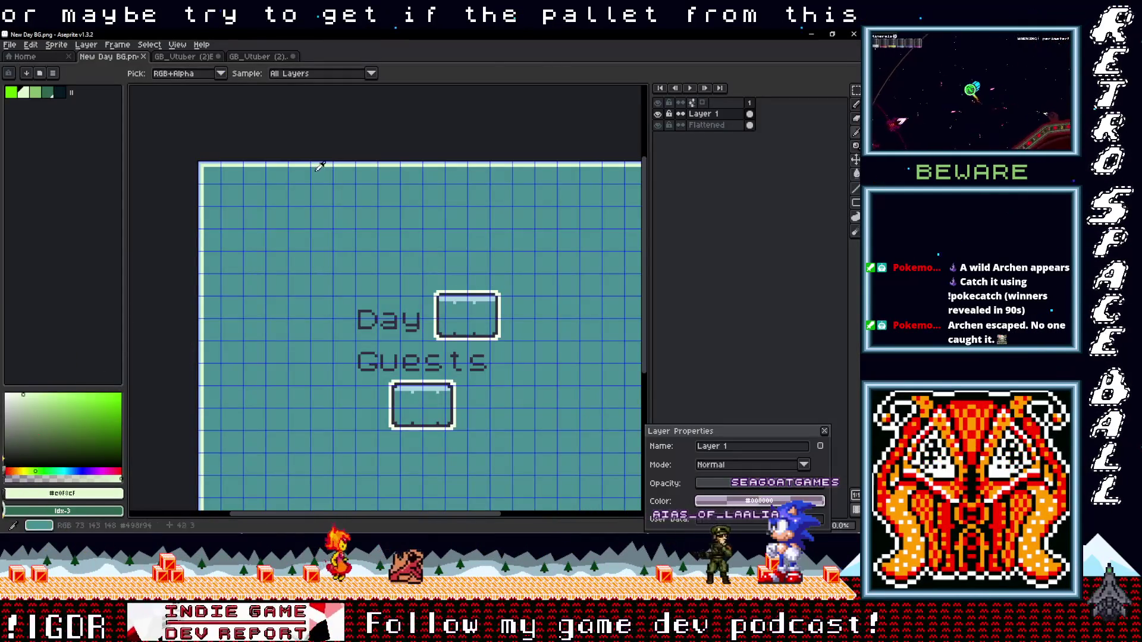
pyautogui.scroll(3, 337, 83)
pyautogui.scroll(2, 353, 116)
pyautogui.click(355, 141)
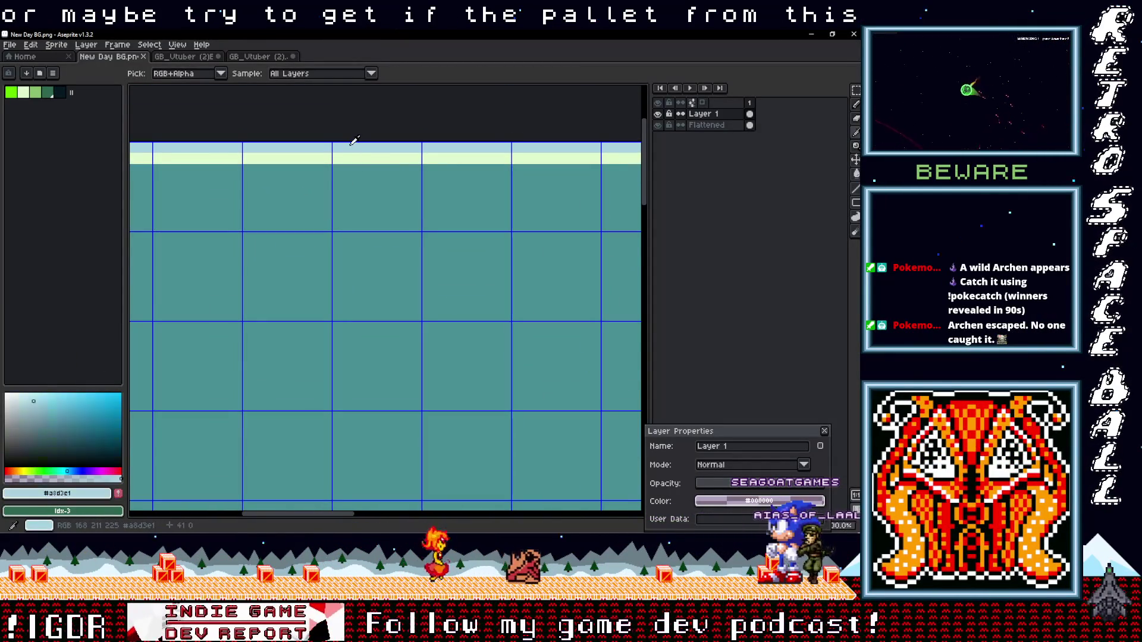
pyautogui.click(95, 494)
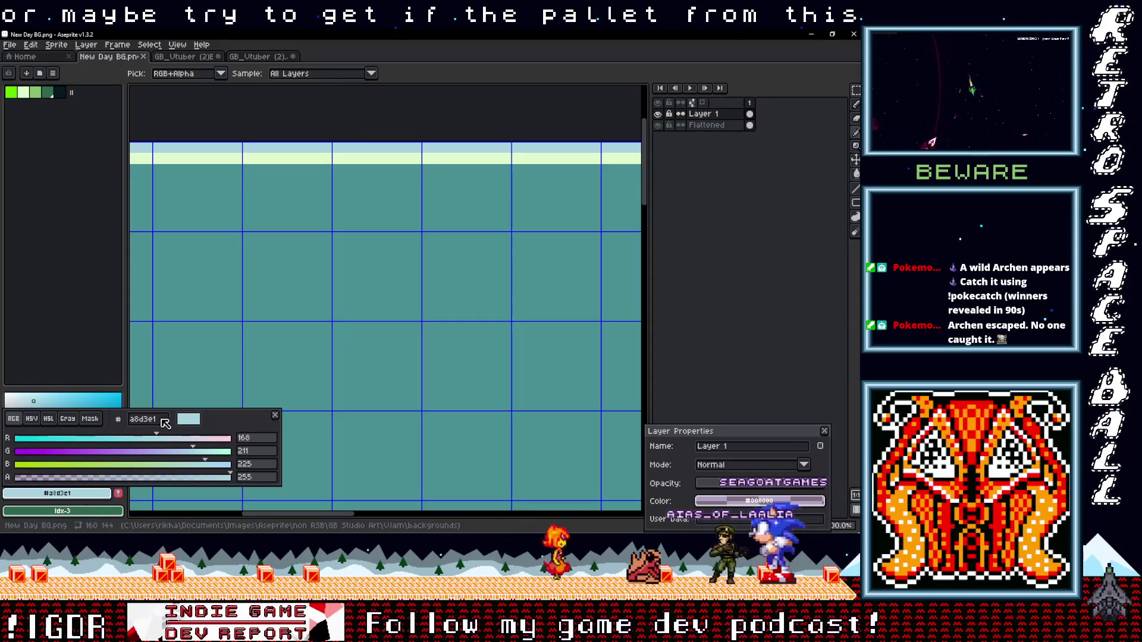
pyautogui.hotkey('ctrl', 'c')
pyautogui.press('Escape')
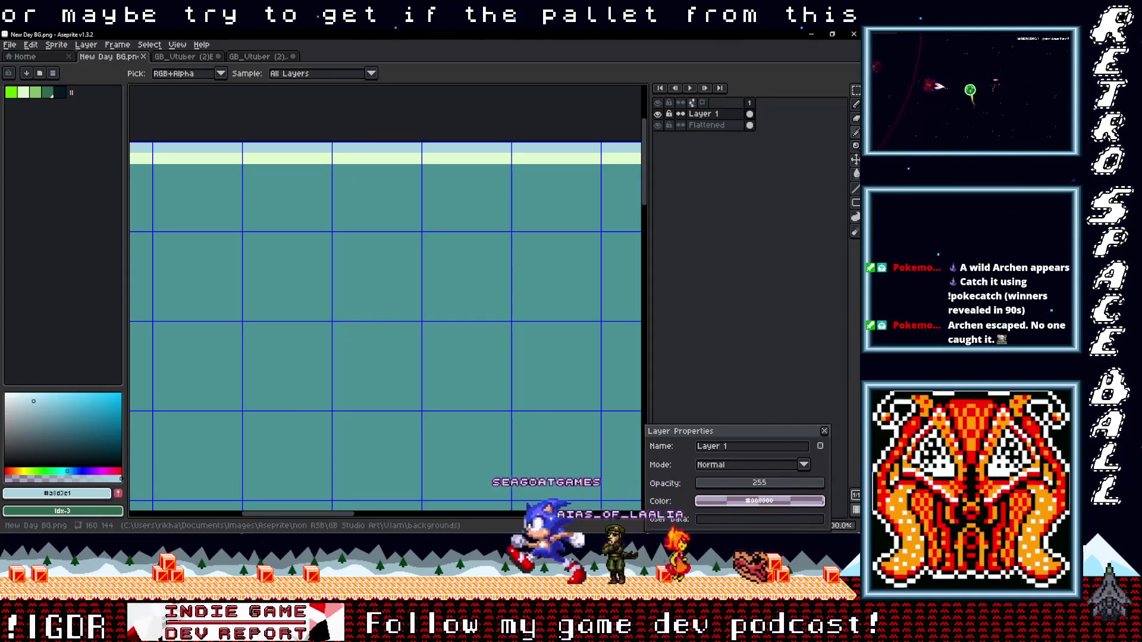
# Step: Return to GB Studio's Palettes editor
pyautogui.hotkey('alt', 'Tab')
pyautogui.click(48, 58)
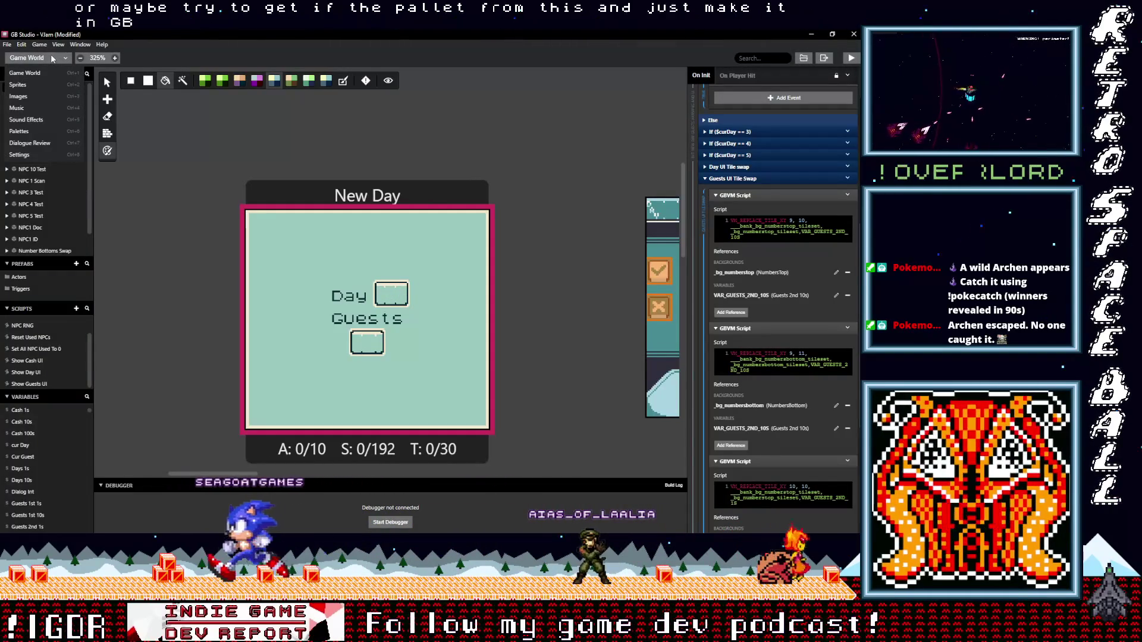
pyautogui.click(33, 130)
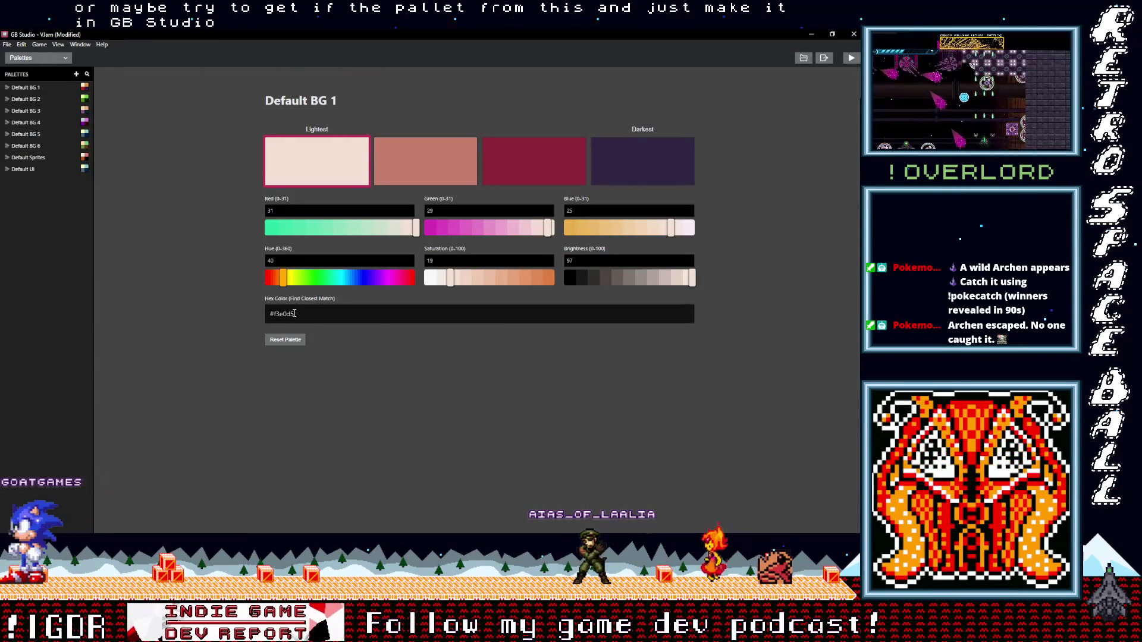
# Step: Add a new palette and set its second colour to light blue a8d3e1
pyautogui.click(76, 74)
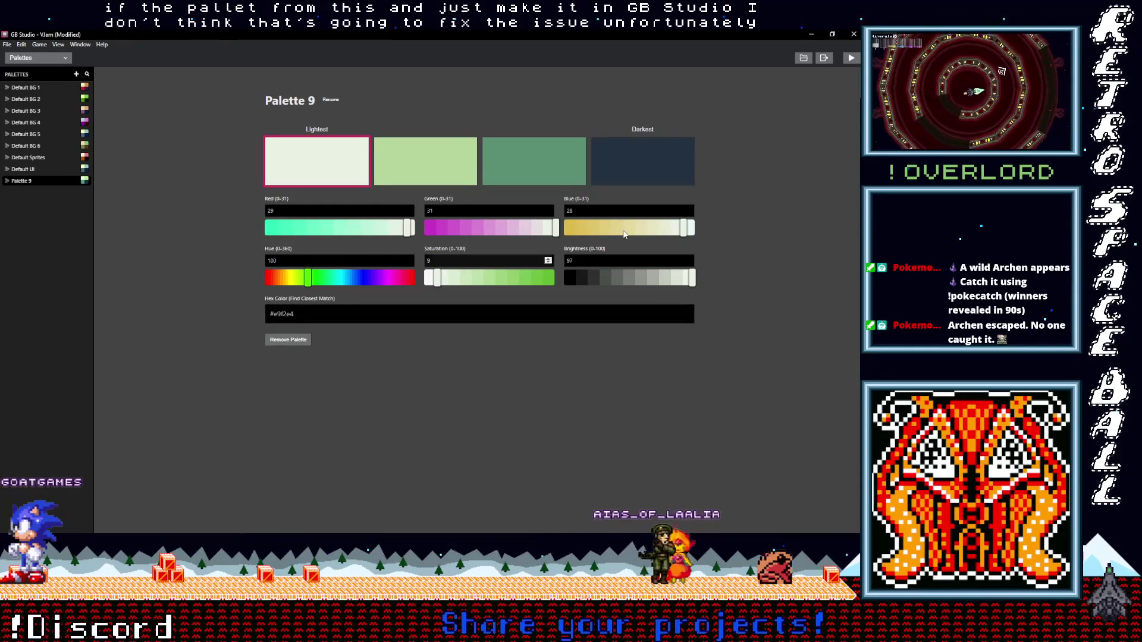
pyautogui.click(424, 157)
pyautogui.moveTo(300, 314); pyautogui.dragTo(216, 314)
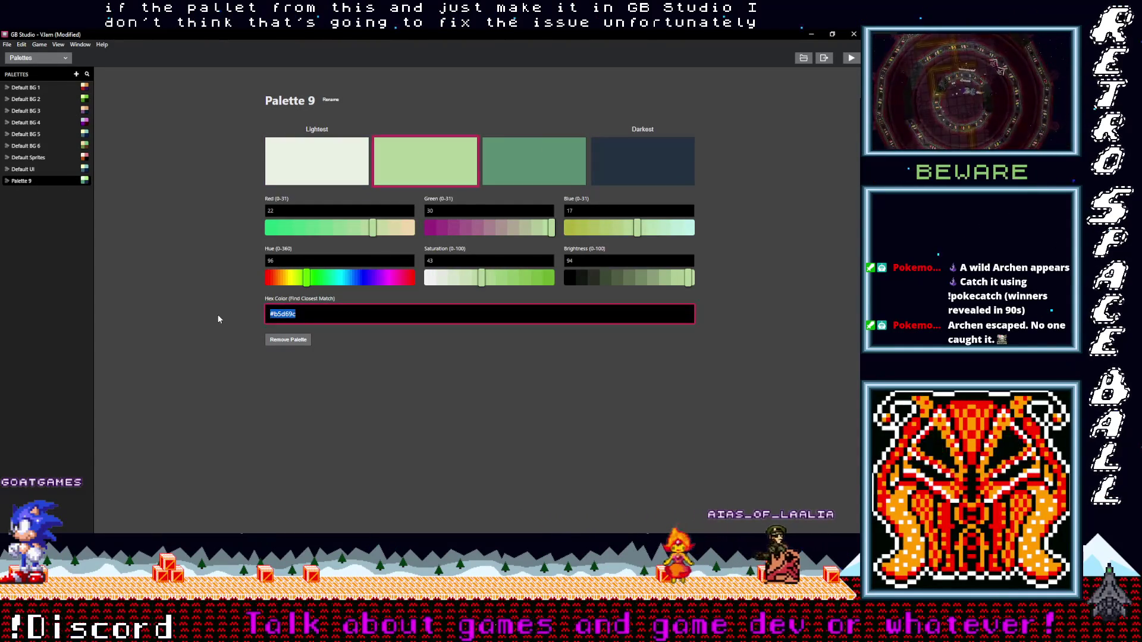
pyautogui.write('a8d3e1')
pyautogui.click(438, 373)
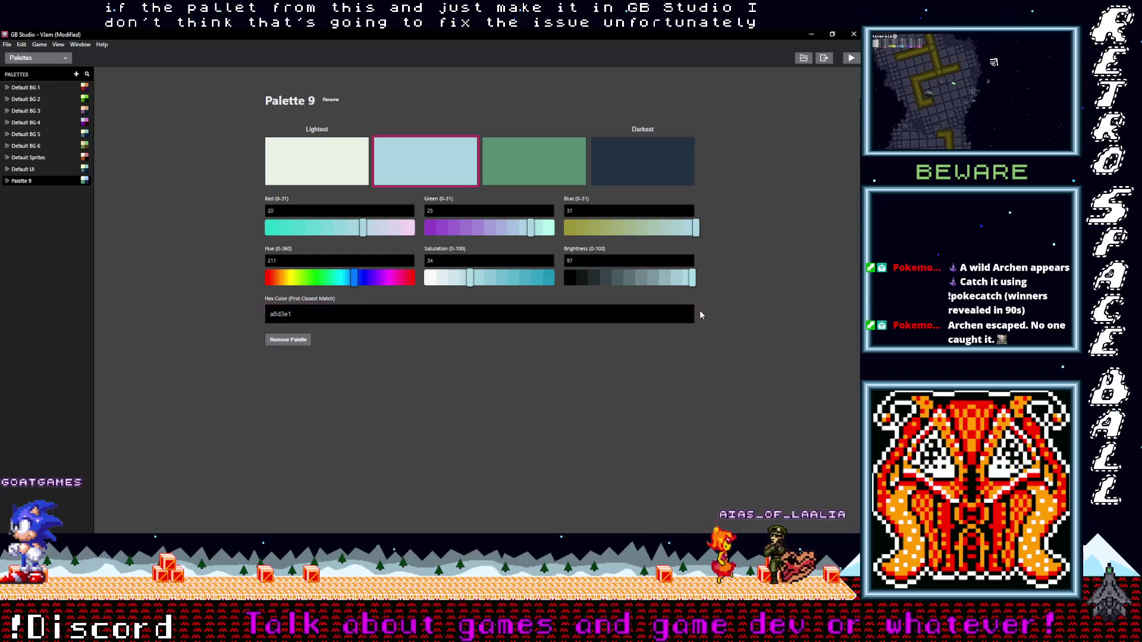
# Step: Sample the light green stripe in Aseprite and paste e0f8cf as Palette 9's lightest colour
pyautogui.hotkey('alt', 'Tab')
pyautogui.click(355, 151)
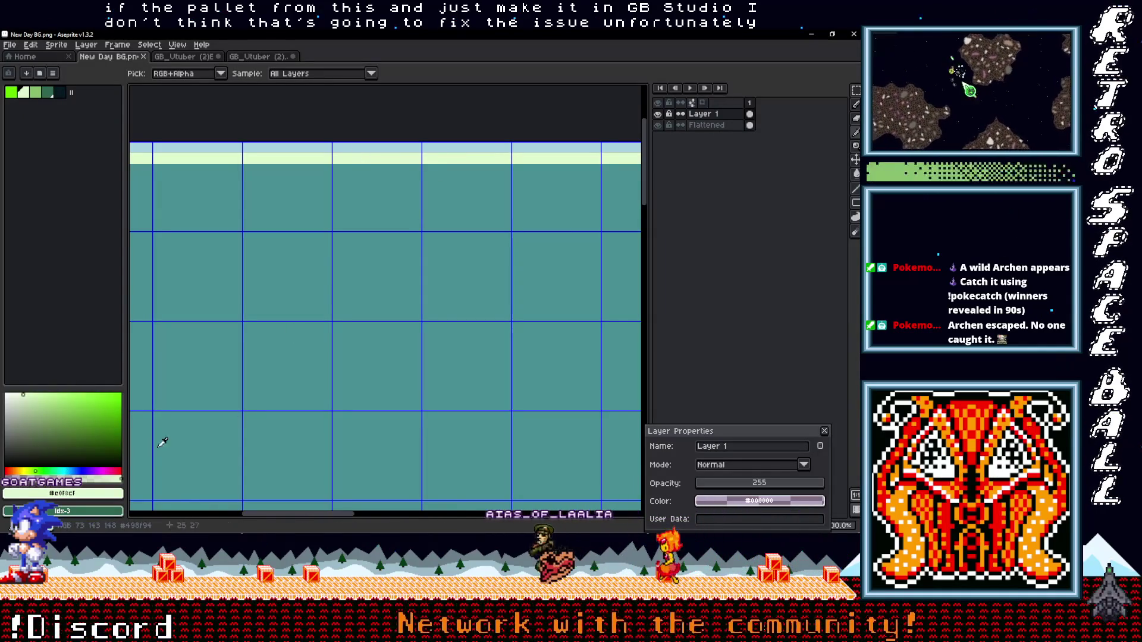
pyautogui.click(103, 503)
pyautogui.click(102, 502)
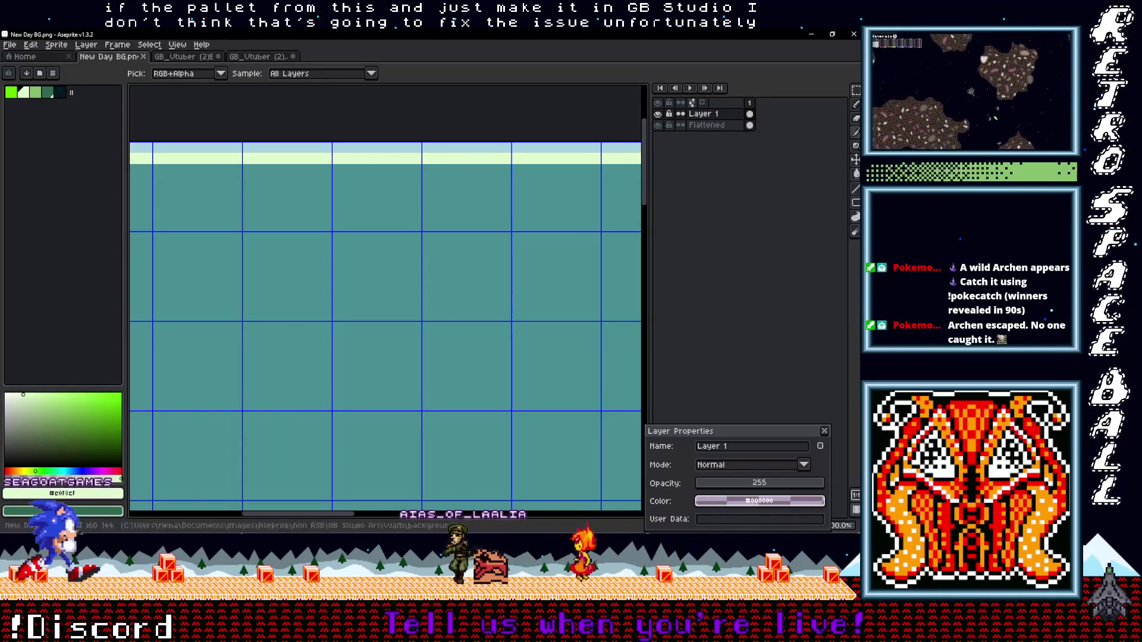
pyautogui.click(102, 502)
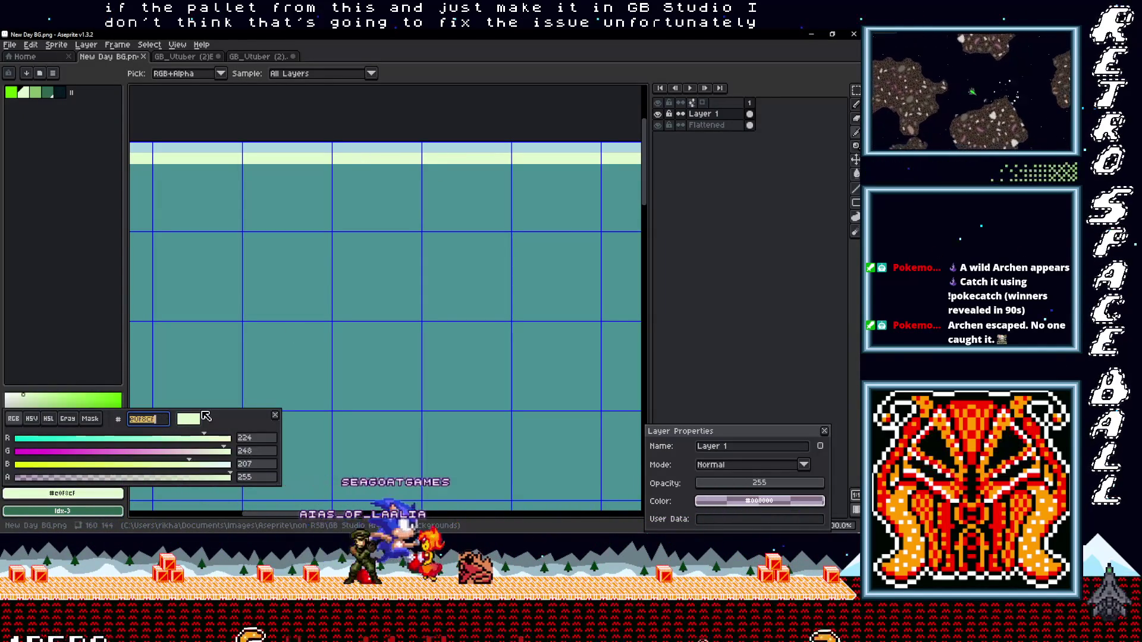
pyautogui.click(651, 321)
pyautogui.hotkey('alt', 'Tab')
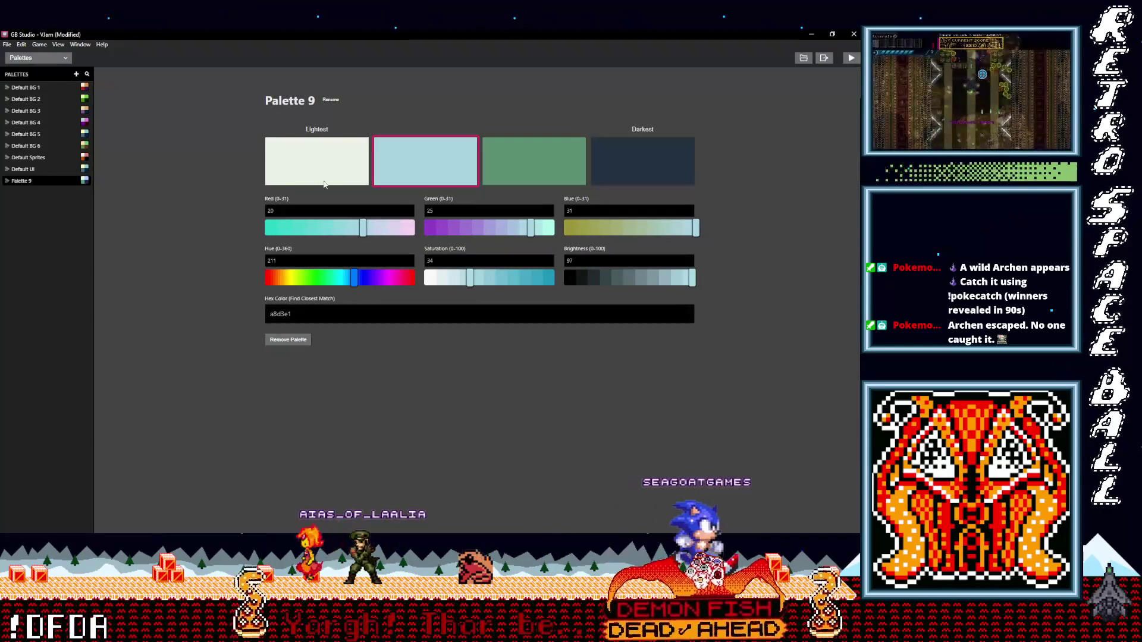
pyautogui.tripleClick(280, 314)
pyautogui.hotkey('ctrl', 'v')
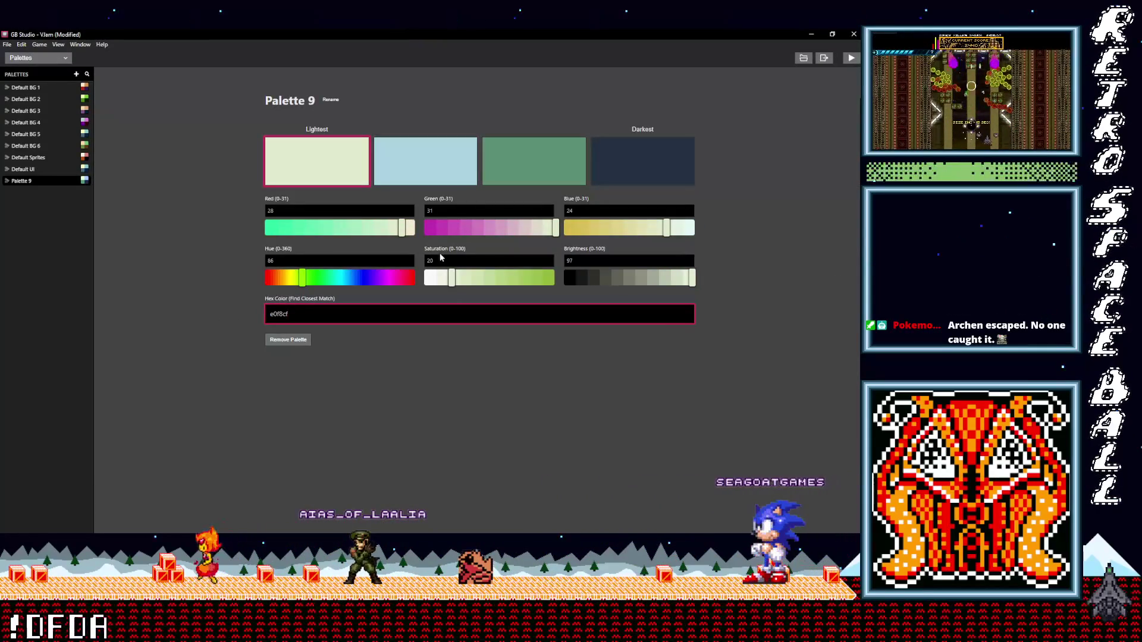
# Step: Copy the teal 498f94 from Aseprite and enter it as the third palette colour
pyautogui.hotkey('alt', 'Tab')
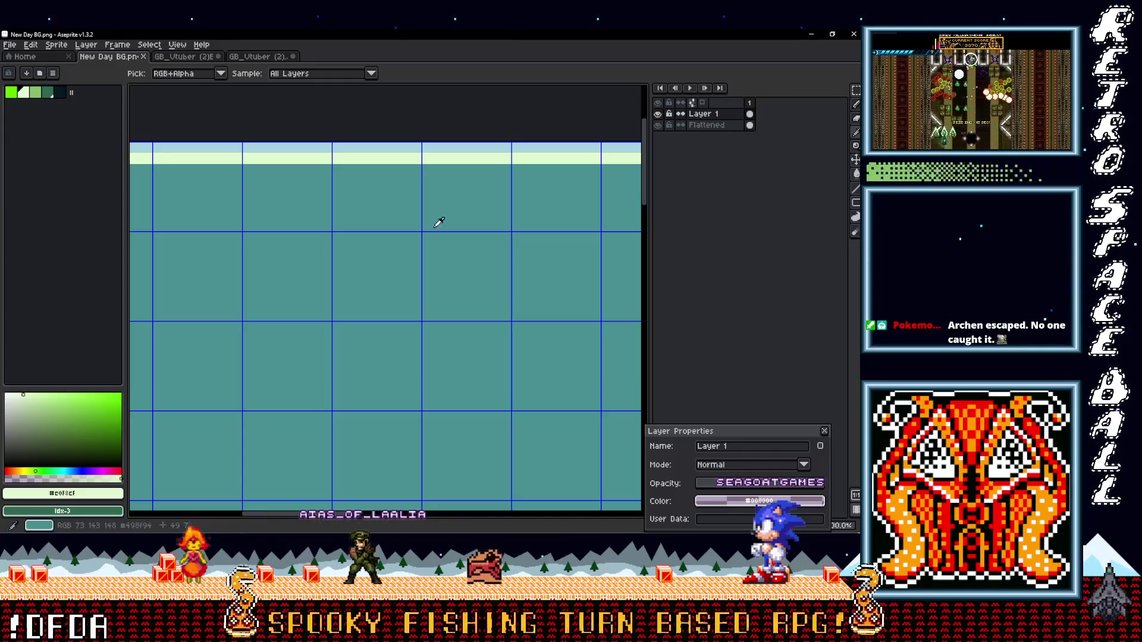
pyautogui.click(95, 494)
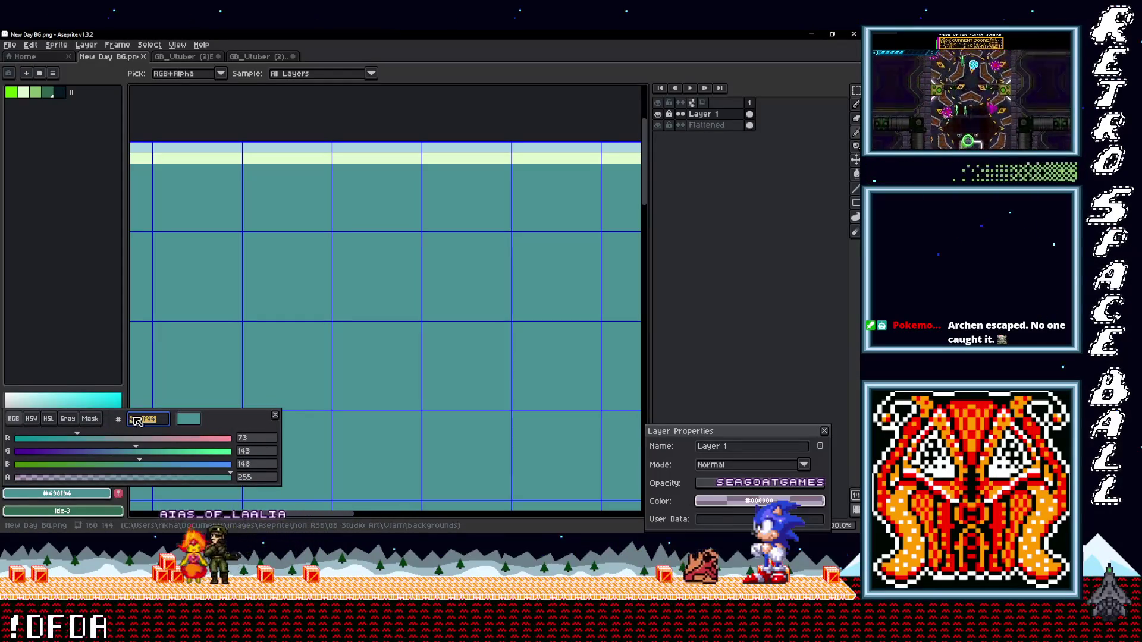
pyautogui.press('Escape')
pyautogui.hotkey('alt', 'Tab')
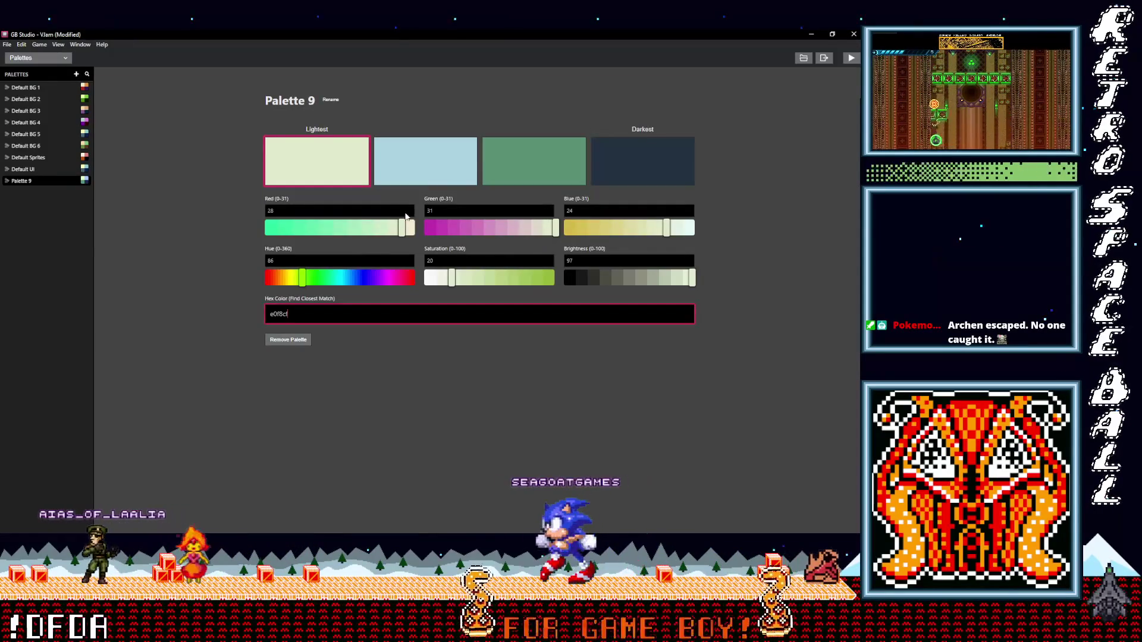
pyautogui.click(522, 168)
pyautogui.write('498f94')
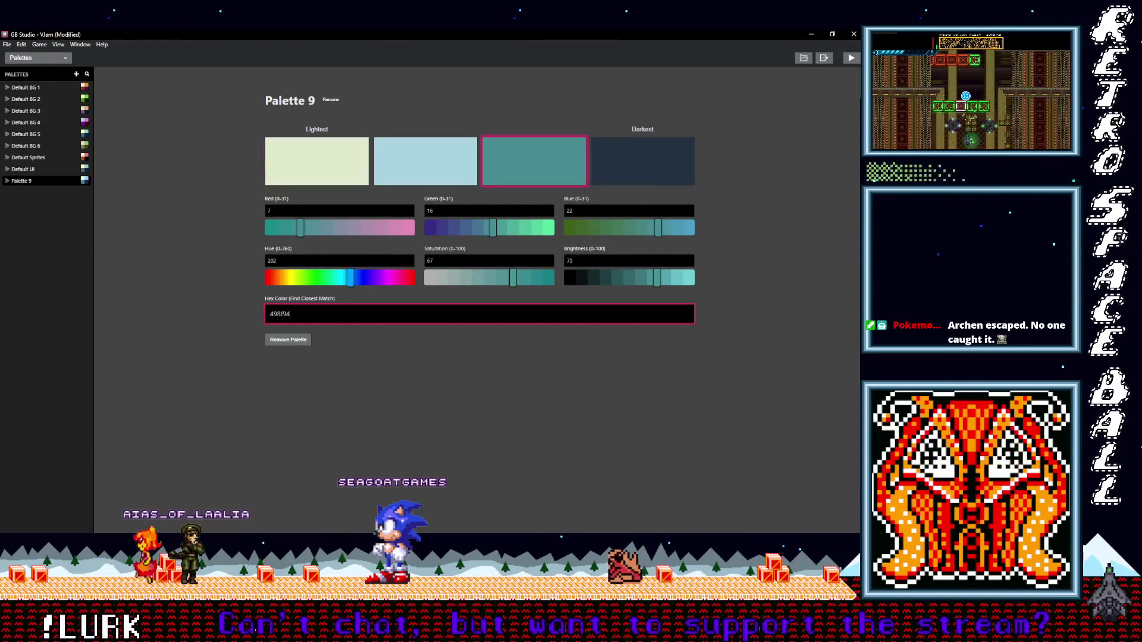
pyautogui.hotkey('alt', 'Tab')
pyautogui.scroll(-2, 522, 372)
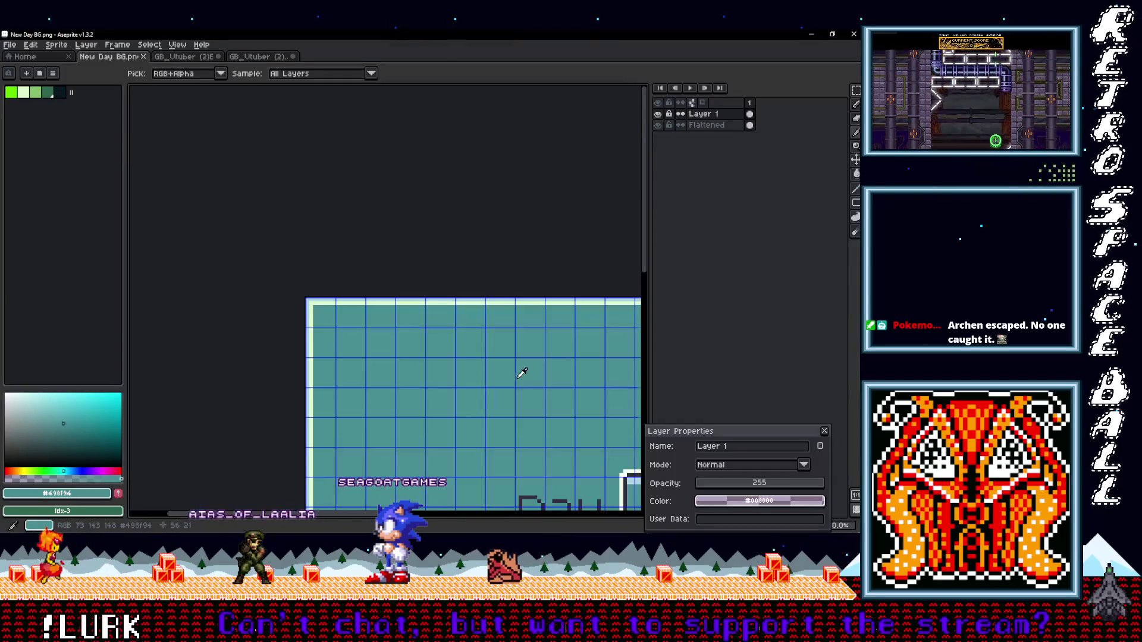
# Step: Sample the dark Day/Guests text colour from the New Day background in Aseprite
pyautogui.scroll(5, 408, 237)
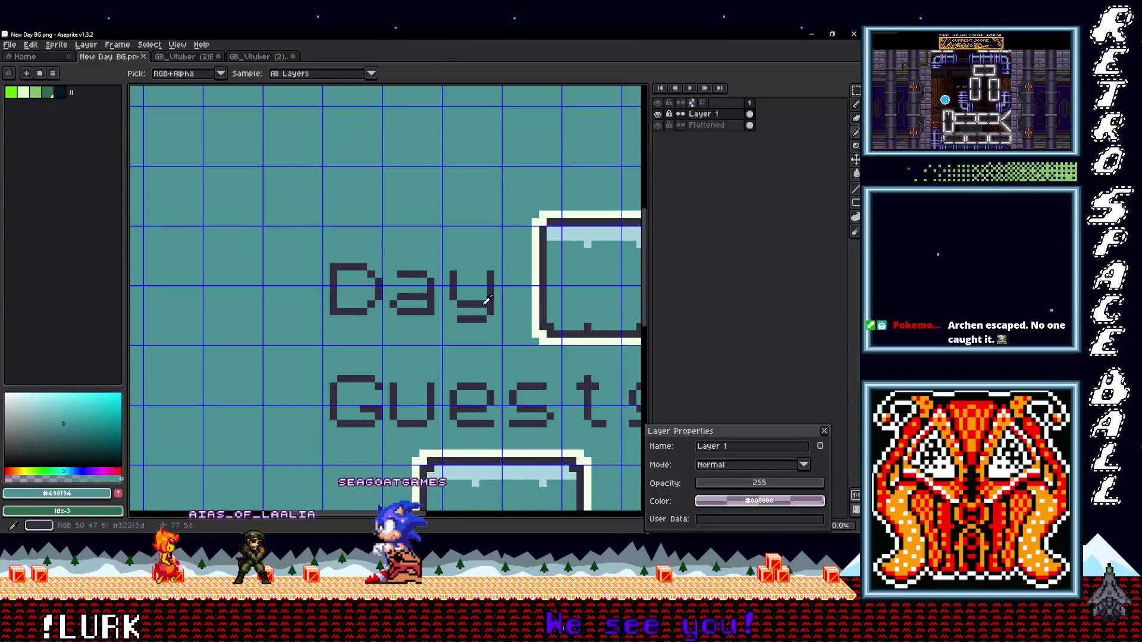
pyautogui.click(486, 301)
pyautogui.hscroll(3, 417, 316)
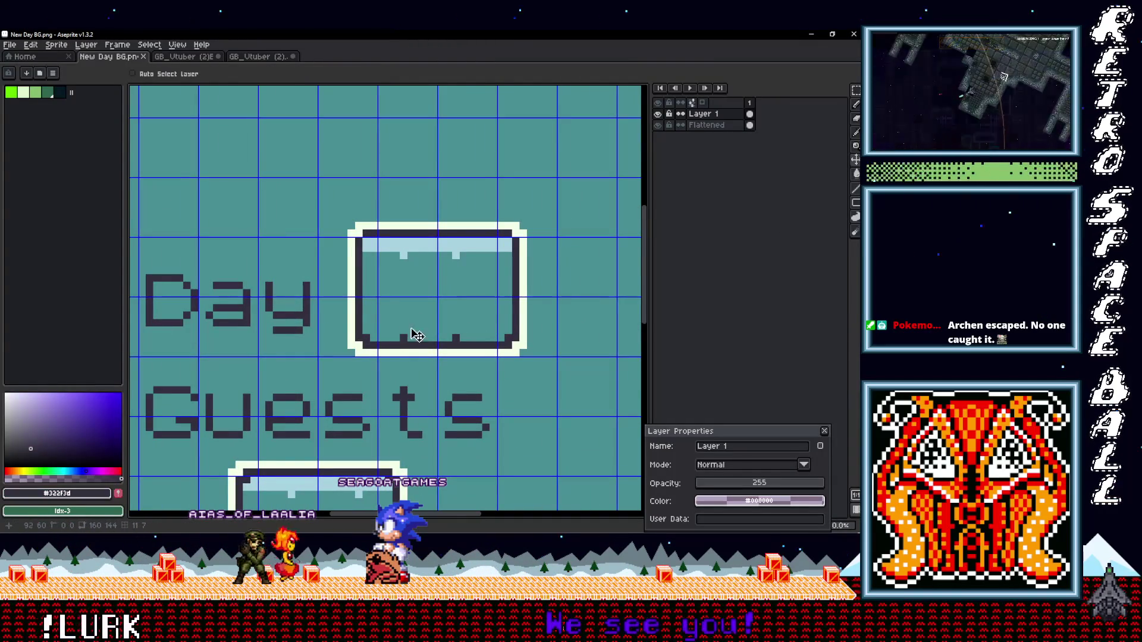
pyautogui.click(51, 510)
pyautogui.click(86, 495)
pyautogui.click(86, 495)
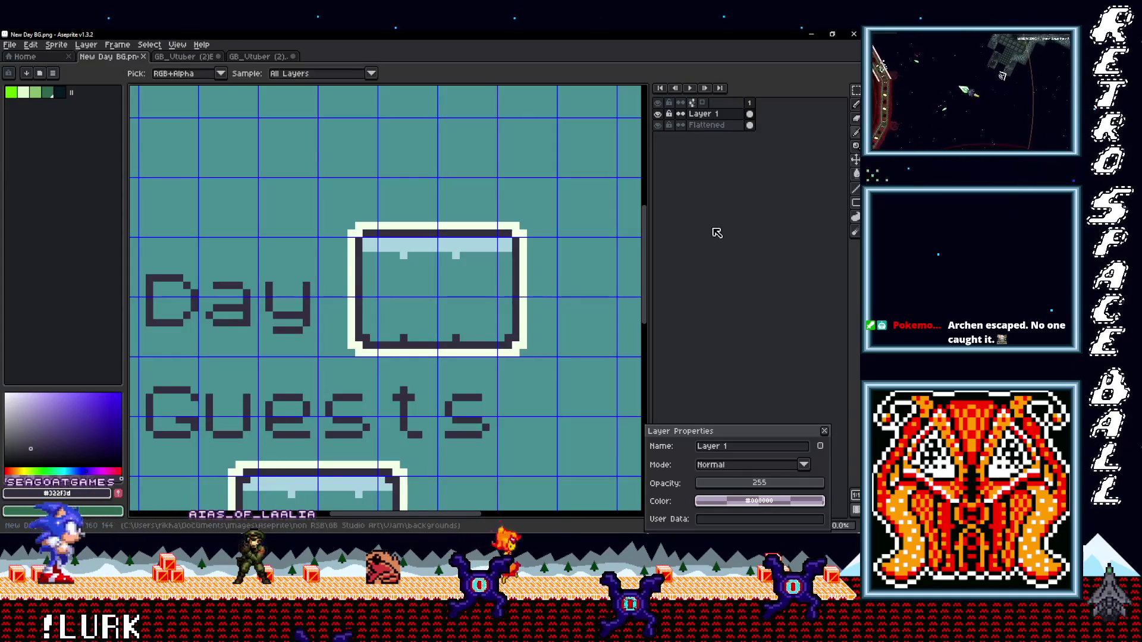
# Step: Paste the copied hex into Palette 9's darkest colour
pyautogui.hotkey('alt', 'Tab')
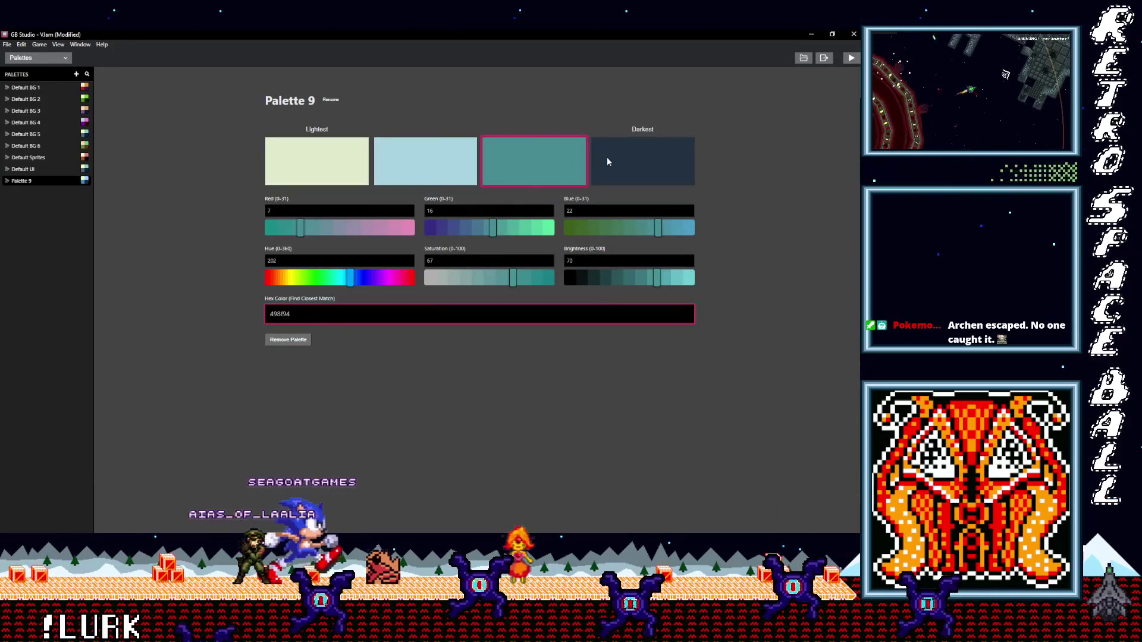
pyautogui.click(598, 161)
pyautogui.moveTo(298, 314); pyautogui.dragTo(226, 312)
pyautogui.write('498f94')
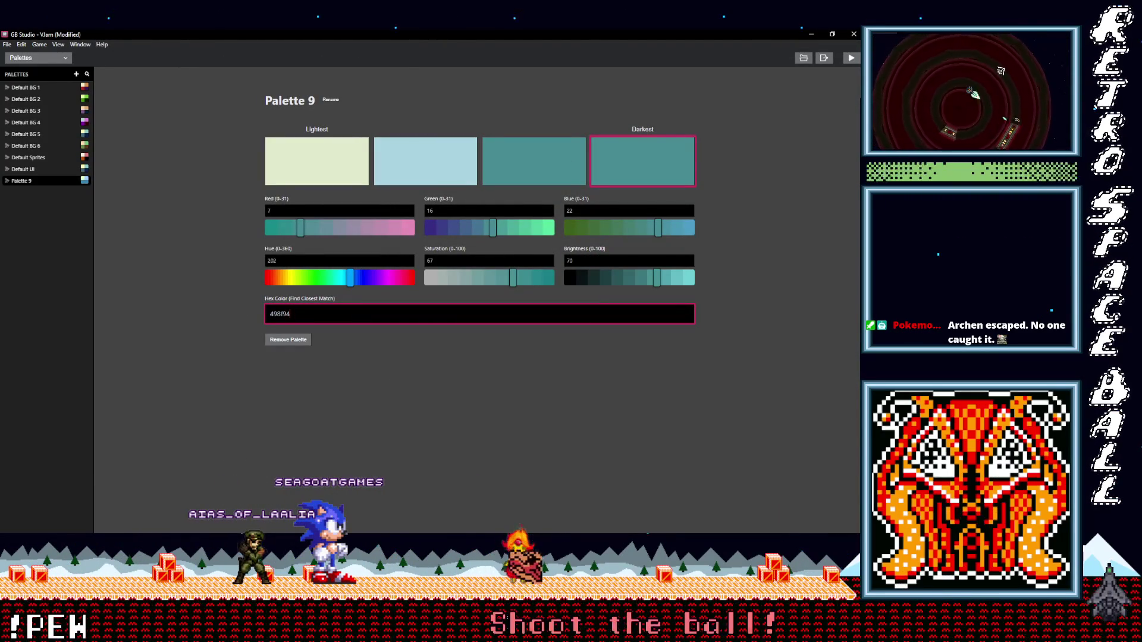
# Step: Copy the dark hex 322f3d again in Aseprite and return to the darkest colour's hex field
pyautogui.press('super+Down')
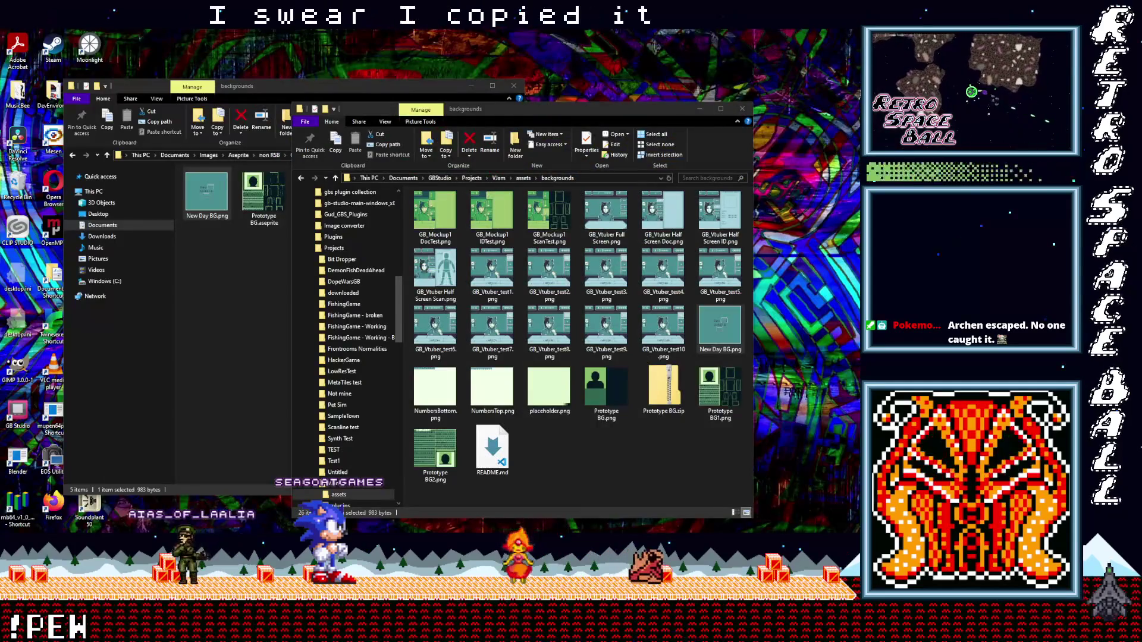
pyautogui.hotkey('alt', 'Tab')
pyautogui.hotkey('alt', 'Tab')
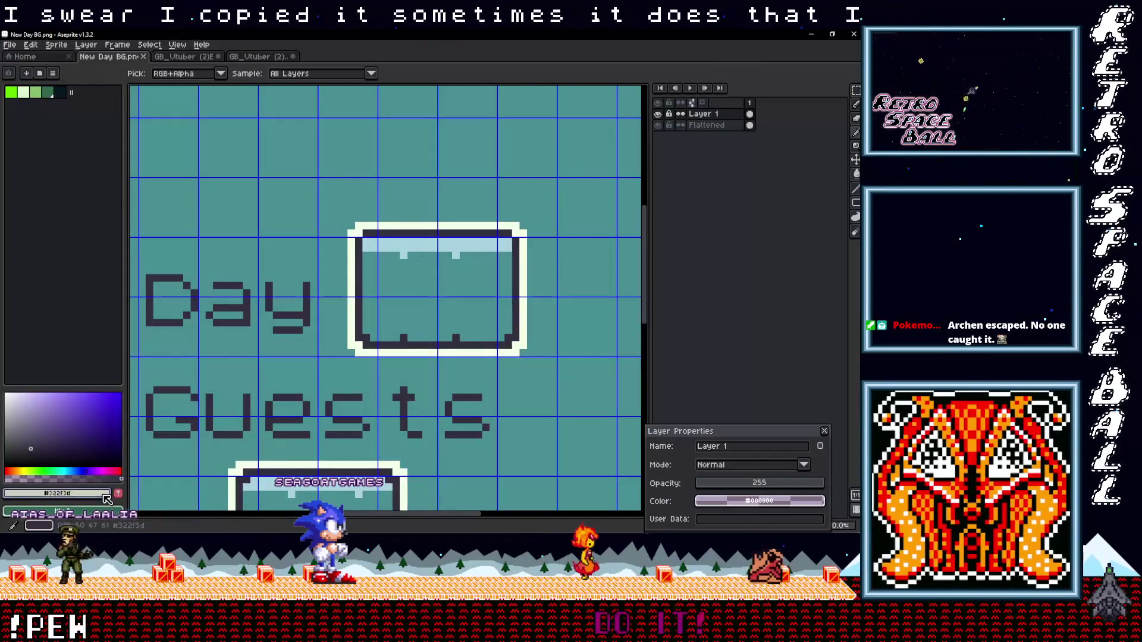
pyautogui.click(107, 493)
pyautogui.doubleClick(162, 420)
pyautogui.hotkey('ctrl', 'c')
pyautogui.press('ctrl')
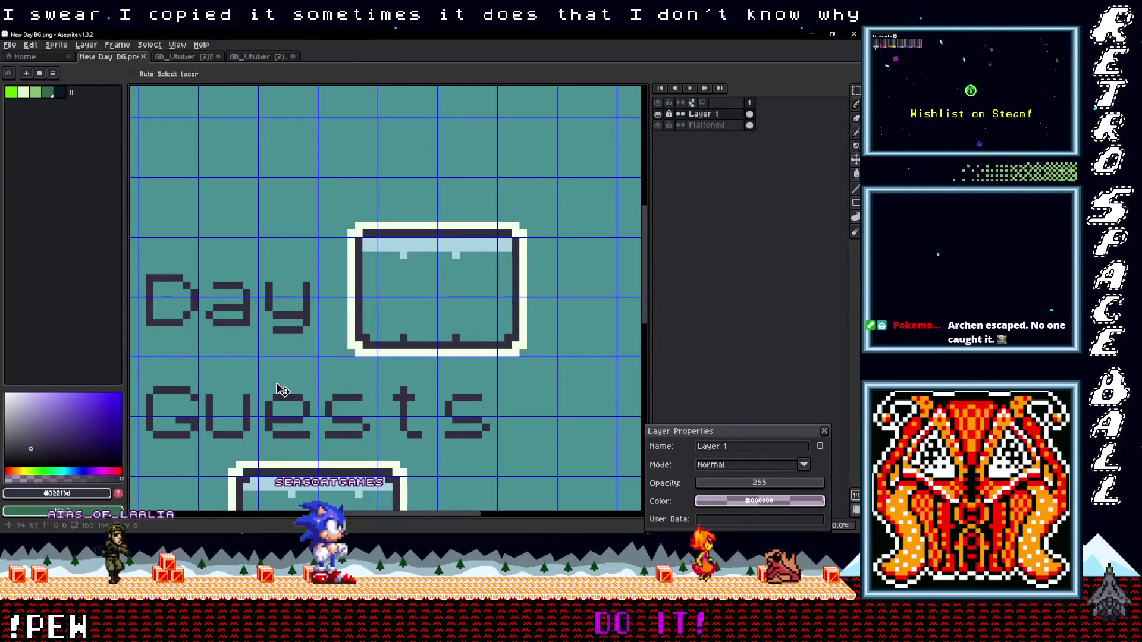
pyautogui.click(89, 494)
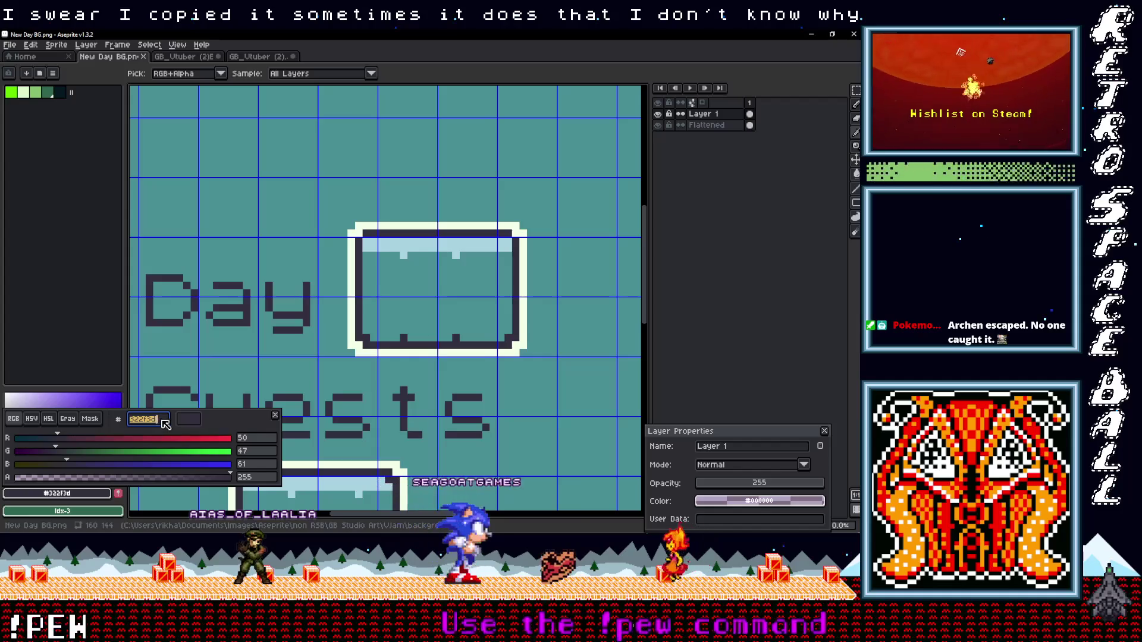
pyautogui.press('Escape')
pyautogui.hotkey('alt', 'Tab')
pyautogui.click(357, 318)
# Step: Set the darkest colour to 322f3d and rename Palette 9 to 'Tacos Blue'
pyautogui.hotkey('ctrl', 'v')
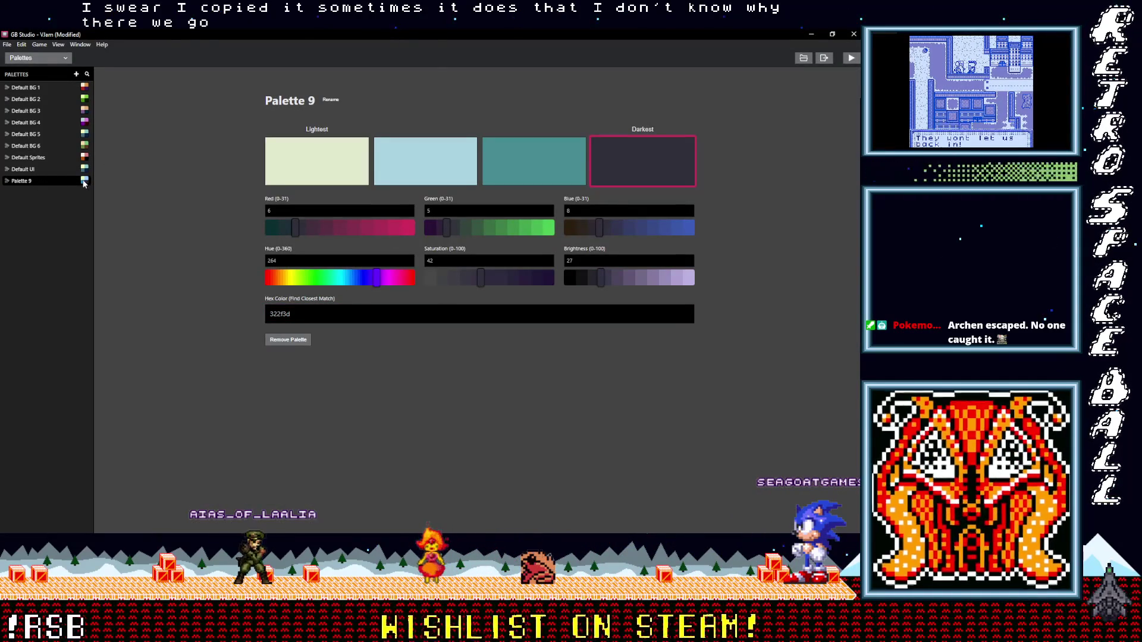
pyautogui.doubleClick(34, 180)
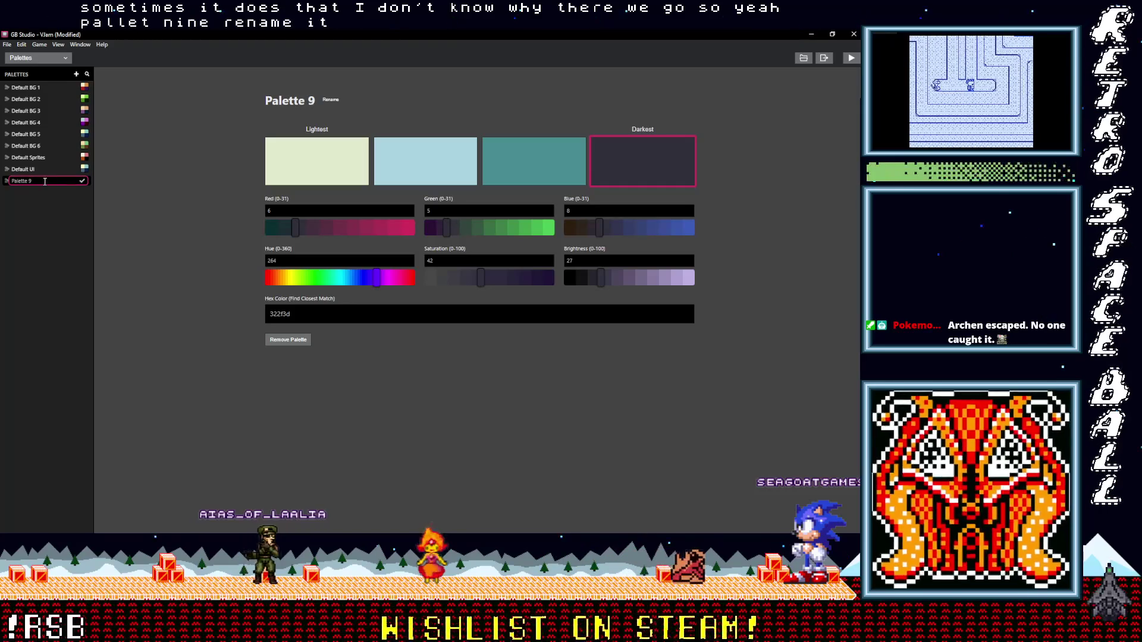
pyautogui.write('Tacos Blue')
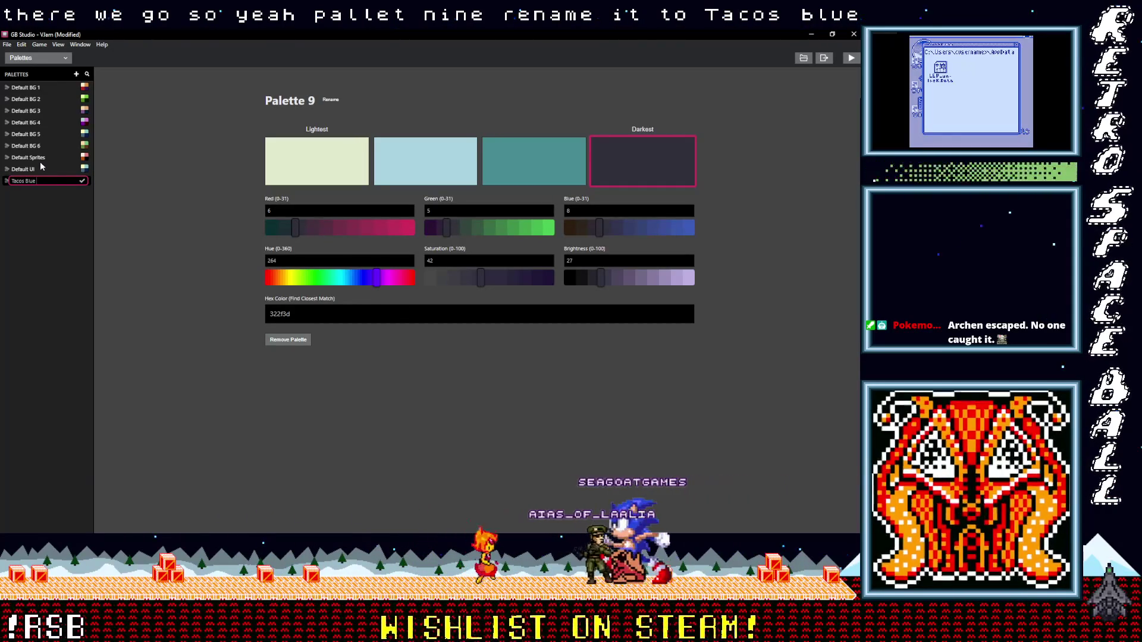
pyautogui.press('Return')
pyautogui.click(49, 60)
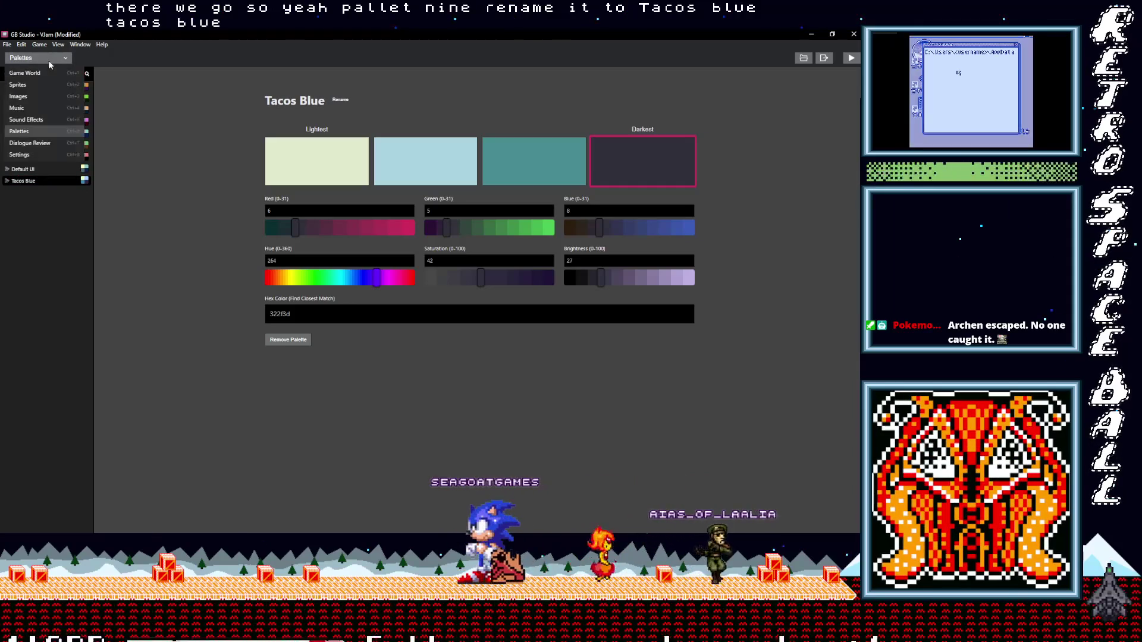
pyautogui.click(38, 73)
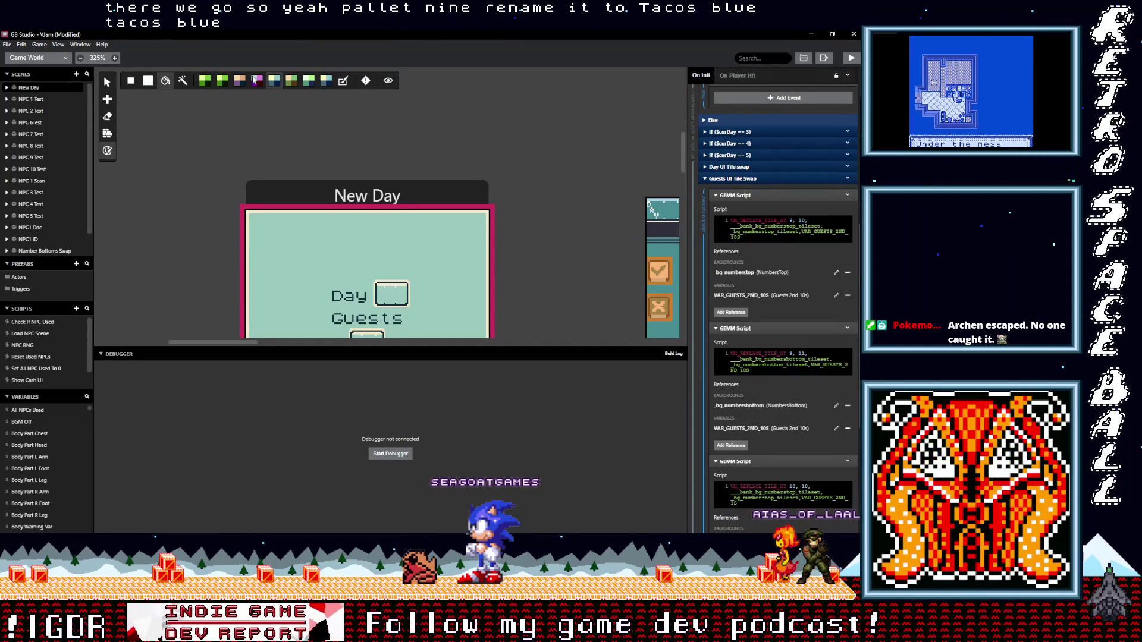
# Step: Assign Tacos Blue as New Day's first background palette and paint the scene with it
pyautogui.scroll(10, 774, 285)
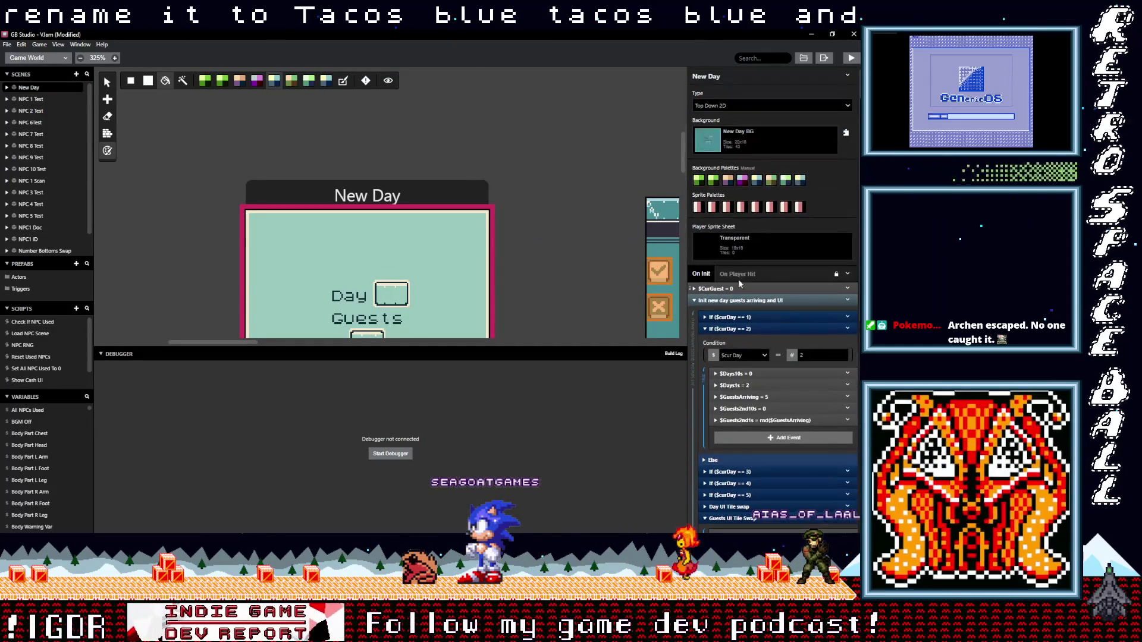
pyautogui.click(699, 180)
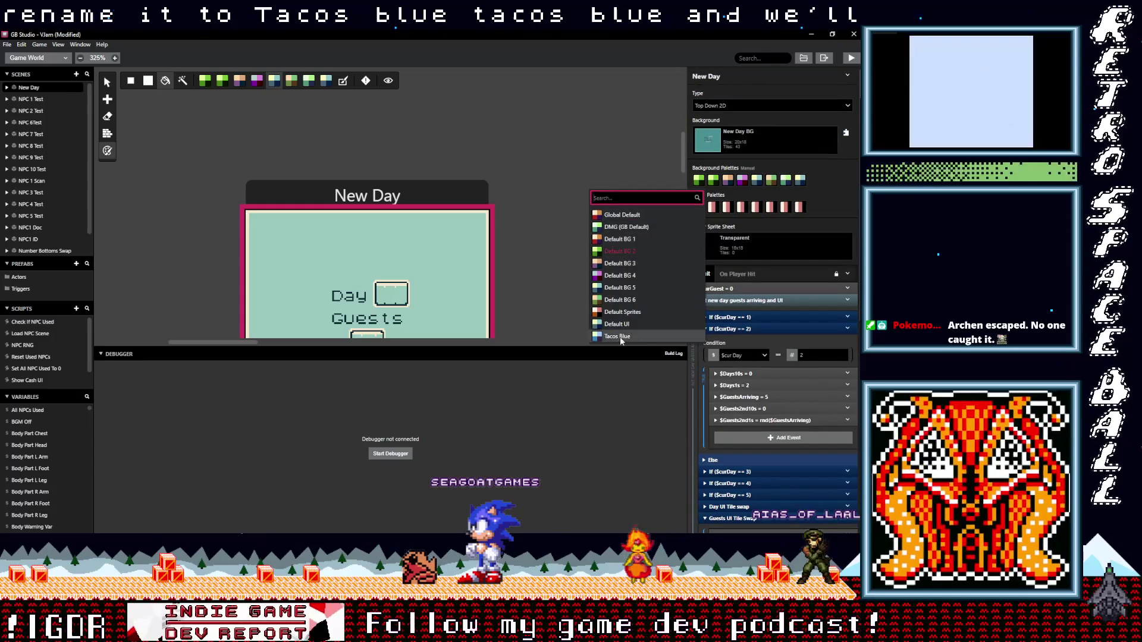
pyautogui.click(620, 337)
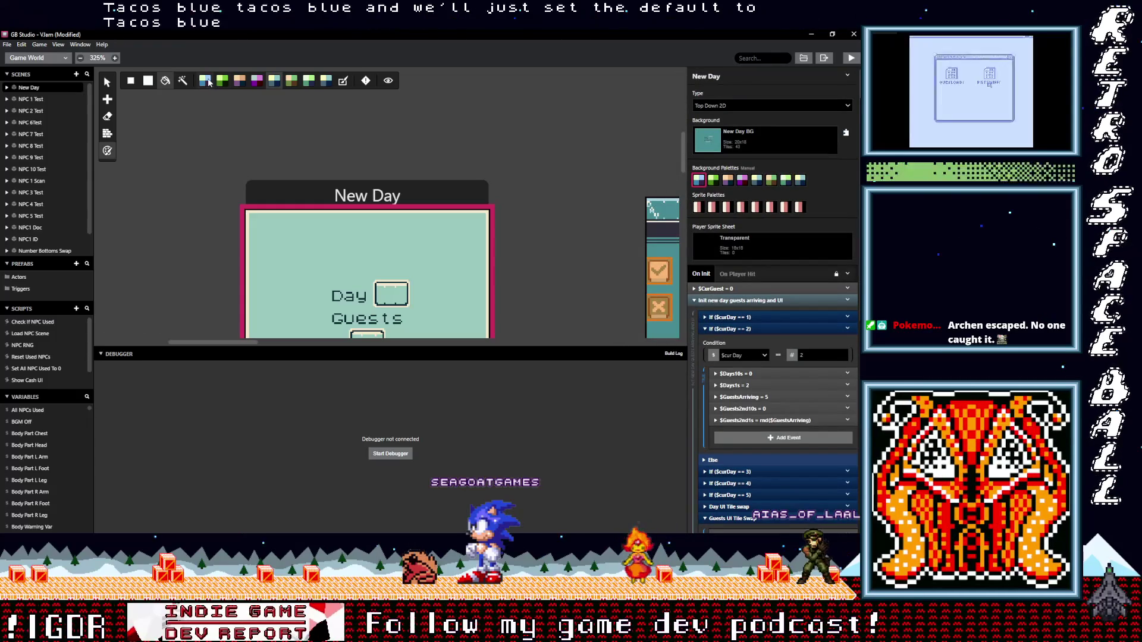
pyautogui.click(166, 81)
pyautogui.scroll(-3, 187, 291)
pyautogui.hscroll(5, 187, 291)
pyautogui.scroll(1, 297, 244)
pyautogui.hscroll(-2, 298, 244)
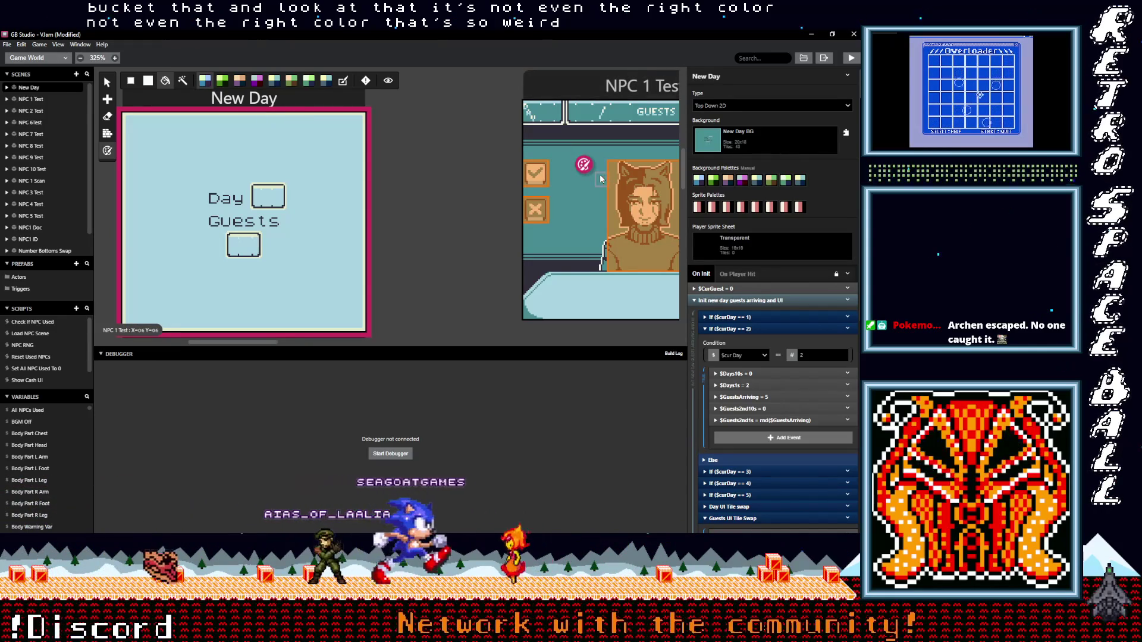
# Step: Try a green bucket fill on New Day, undo it, and set background palettes to Automatic
pyautogui.click(223, 81)
pyautogui.click(253, 164)
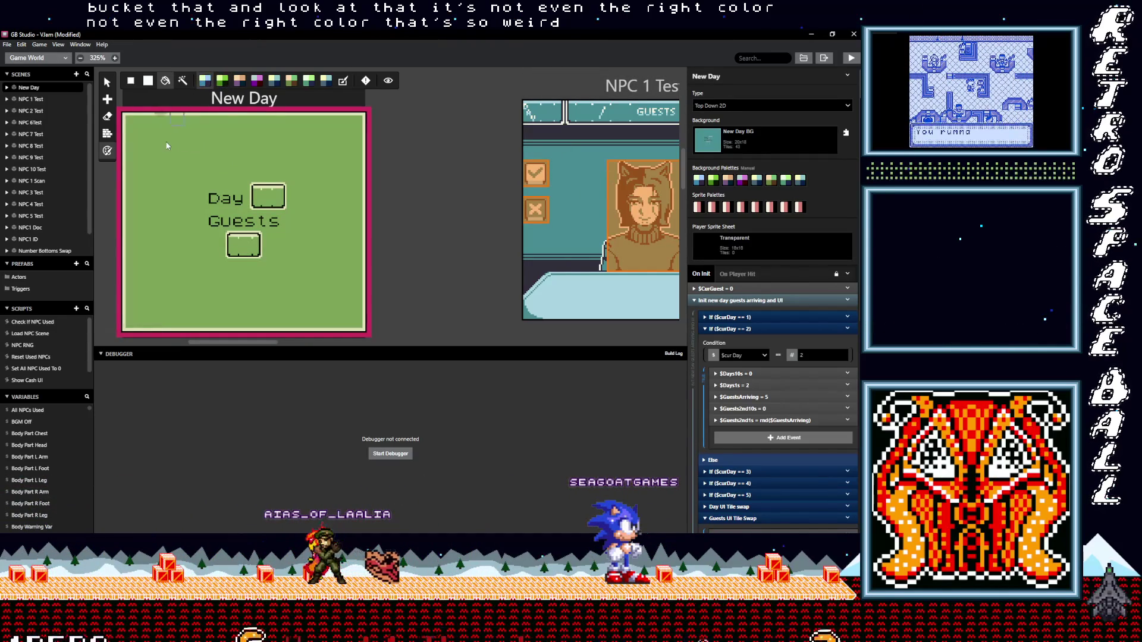
pyautogui.hotkey('ctrl', 'z')
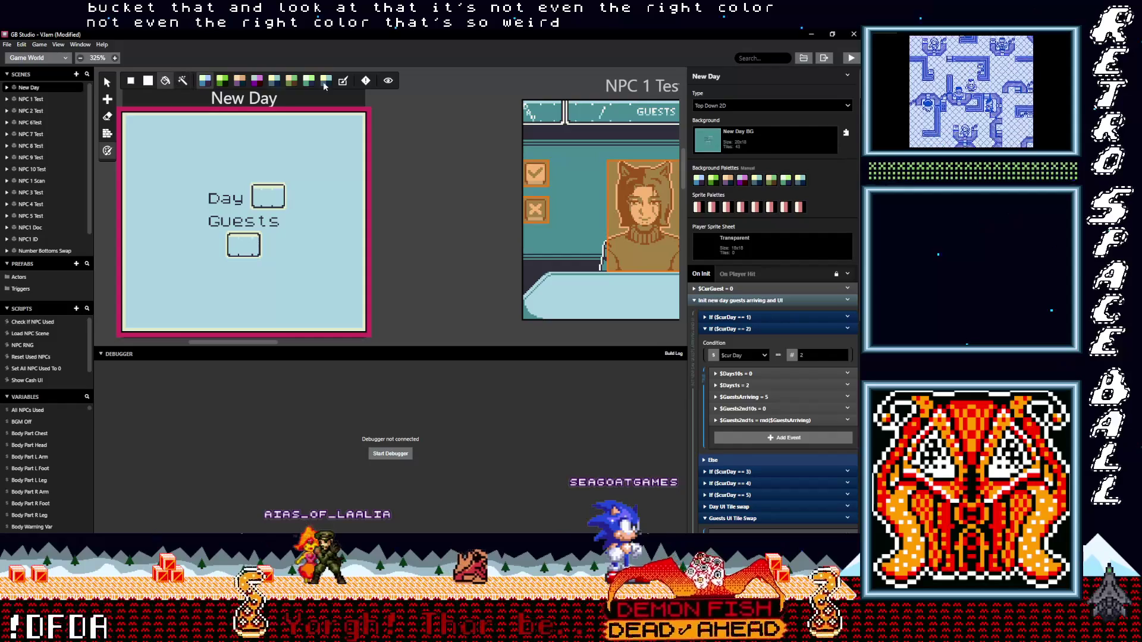
pyautogui.click(343, 82)
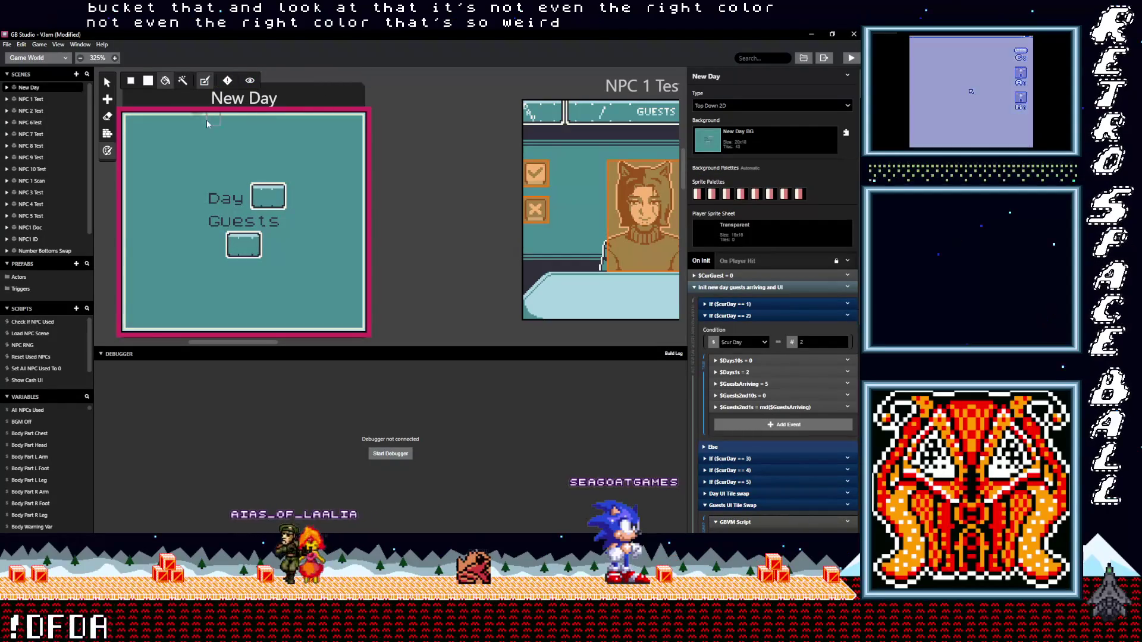
pyautogui.scroll(4, 154, 147)
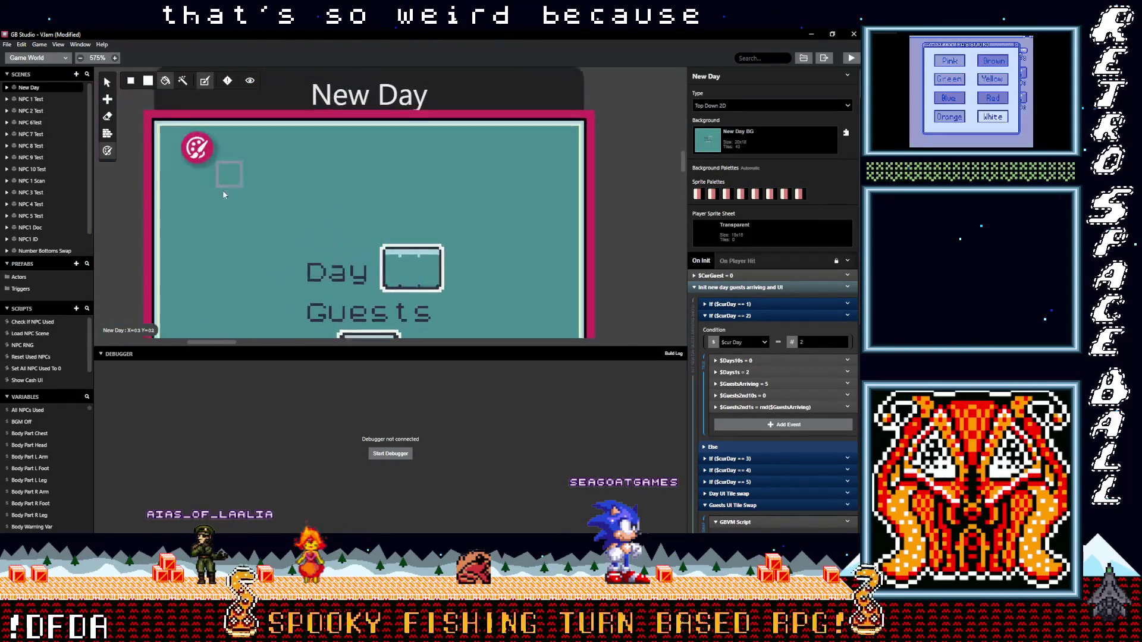
# Step: Toggle back to Manual, undo to Automatic, and build and run the game
pyautogui.click(186, 85)
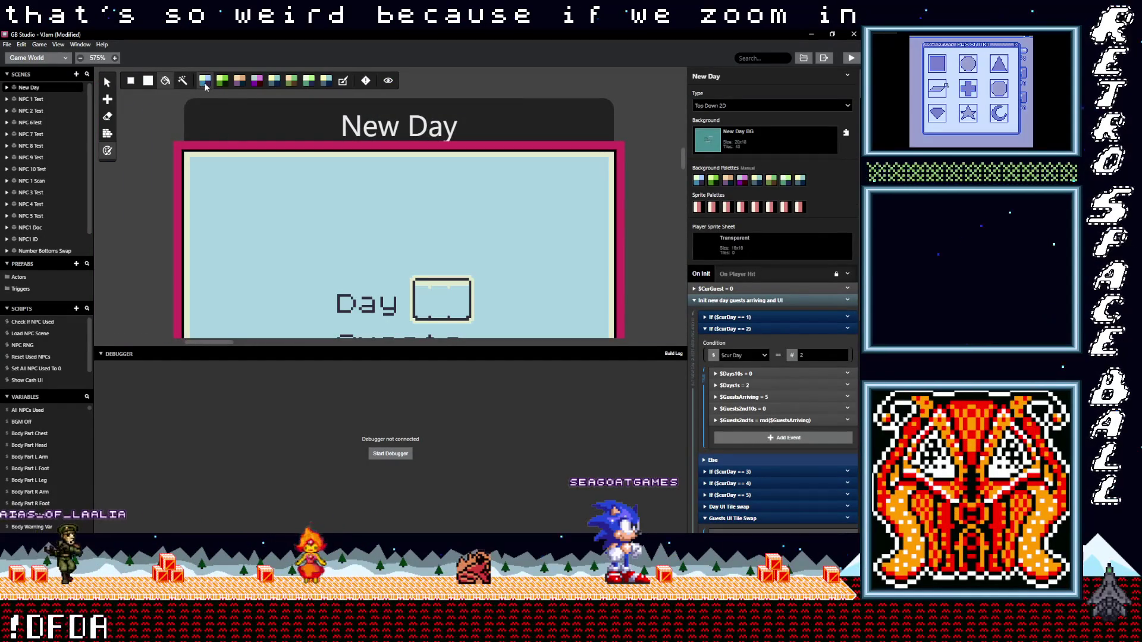
pyautogui.click(204, 83)
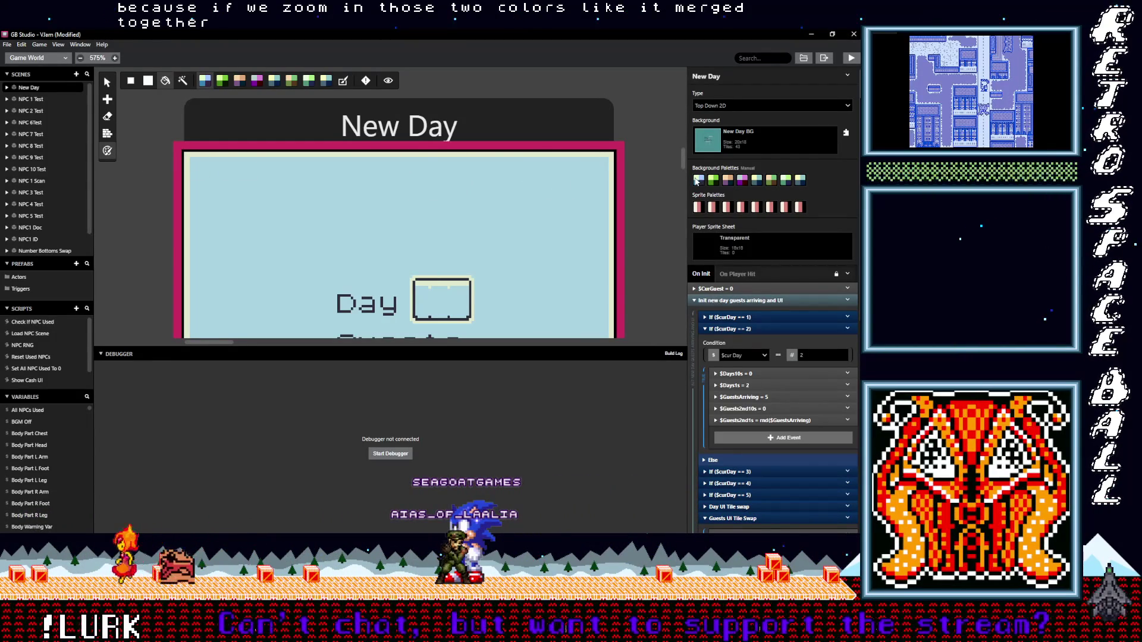
pyautogui.hotkey('ctrl', 'z')
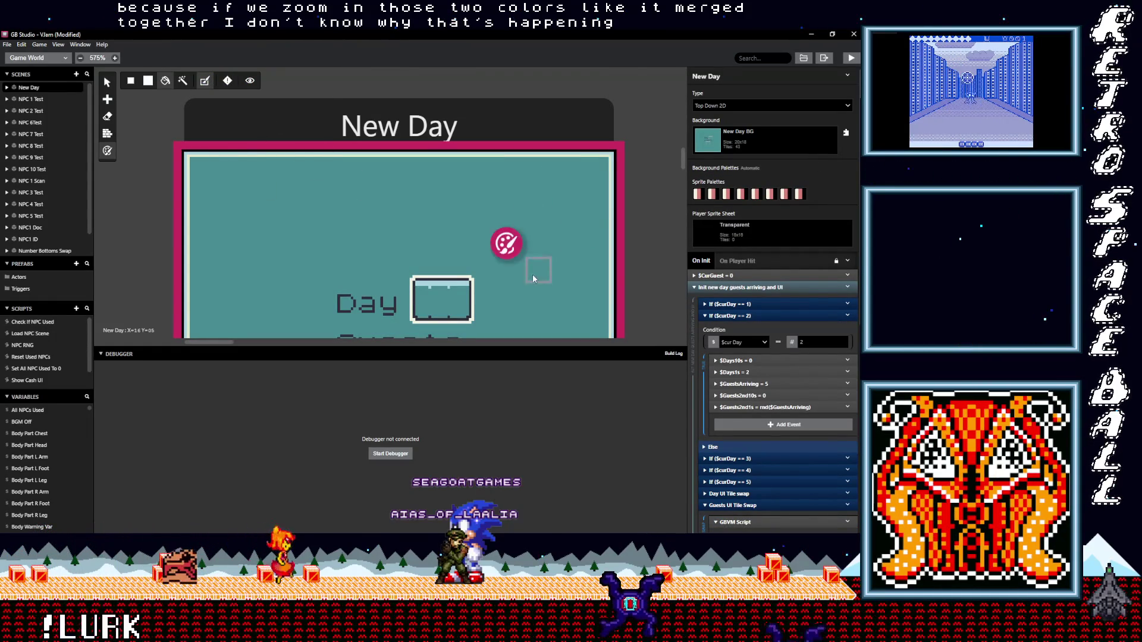
pyautogui.scroll(-3, 535, 265)
pyautogui.scroll(2, 567, 263)
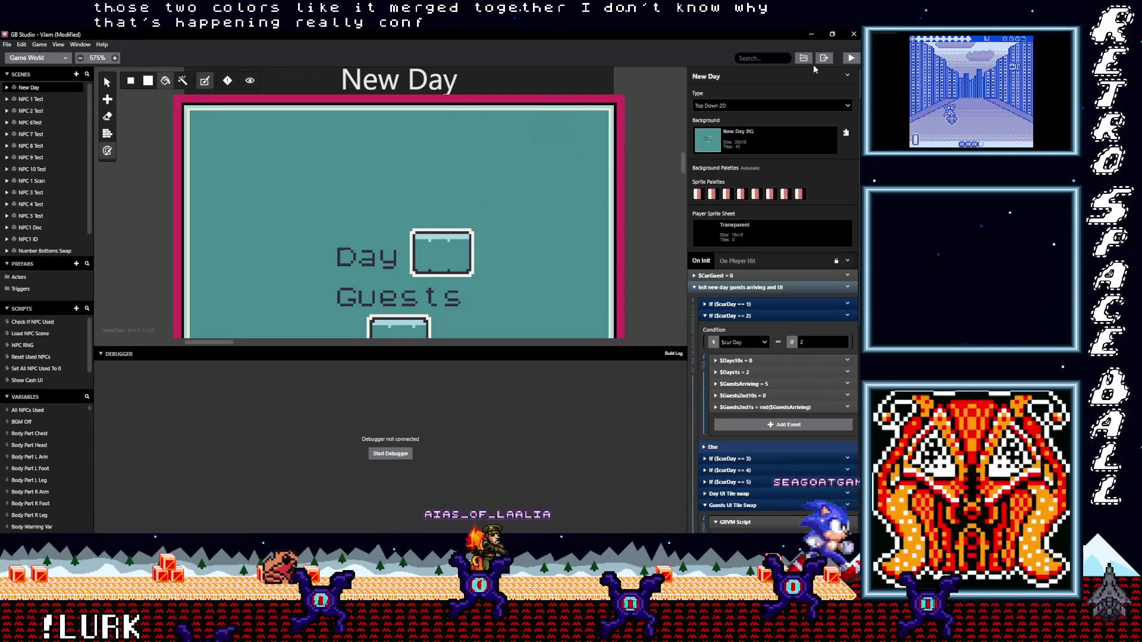
pyautogui.click(851, 58)
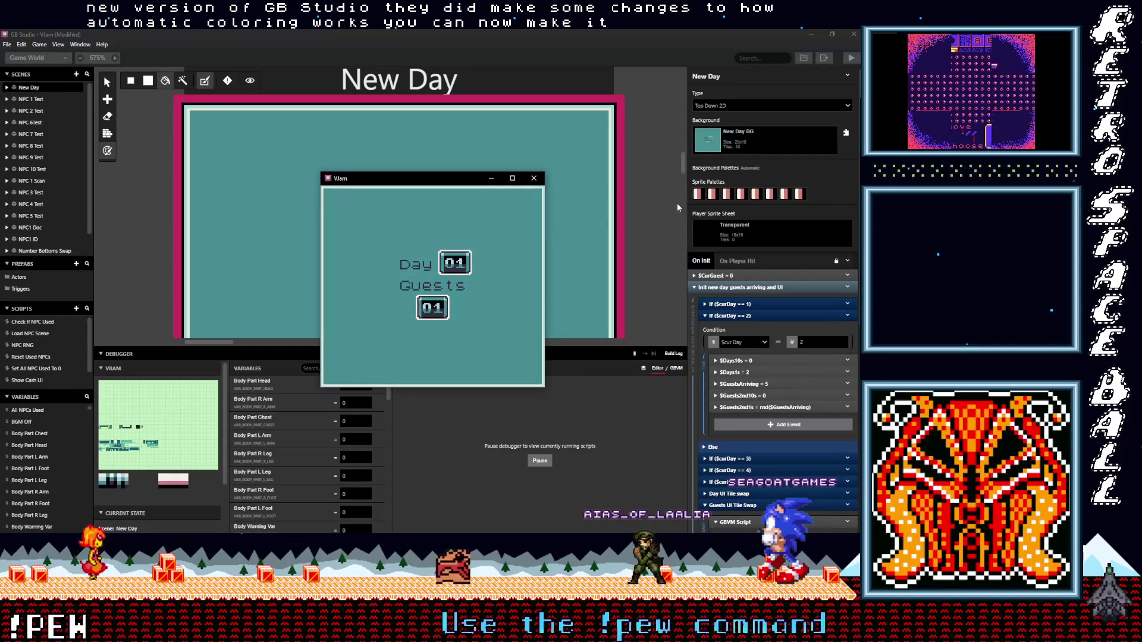
# Step: Raise the game window and approve the first guest with the check button
pyautogui.moveTo(450, 172); pyautogui.dragTo(448, 117)
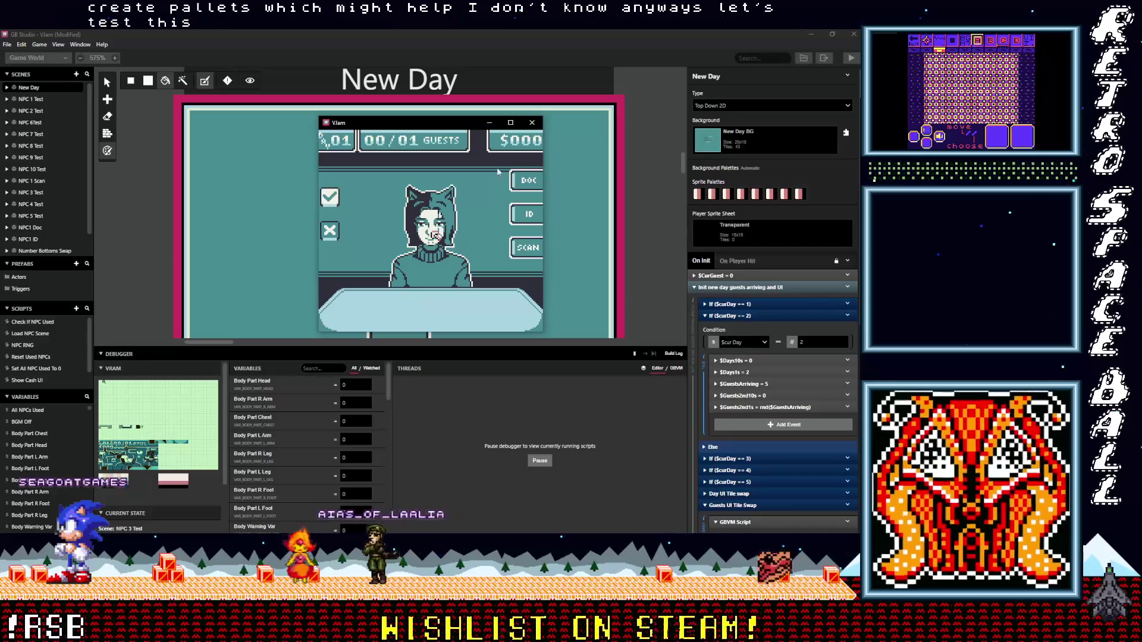
pyautogui.press('Down')
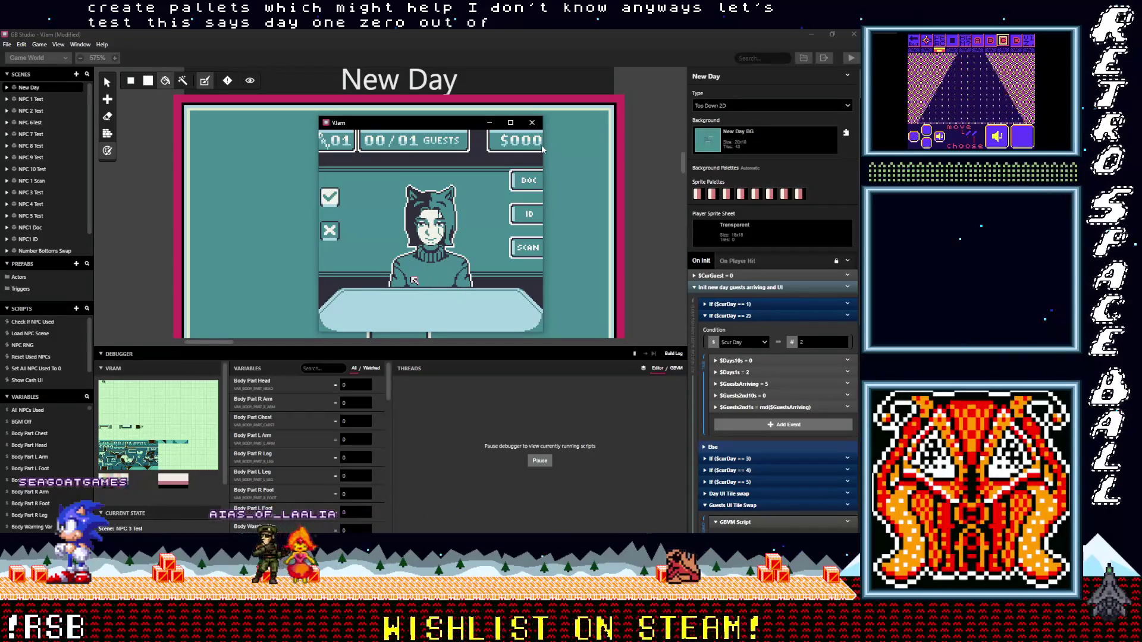
pyautogui.press('Left')
pyautogui.press('Up')
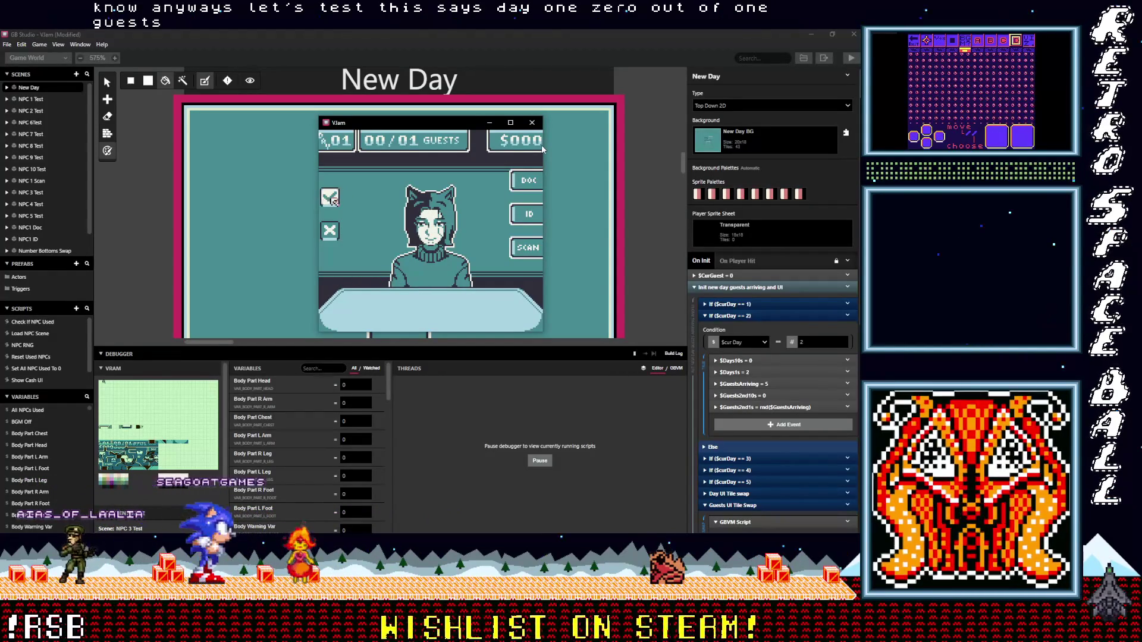
pyautogui.press('Right')
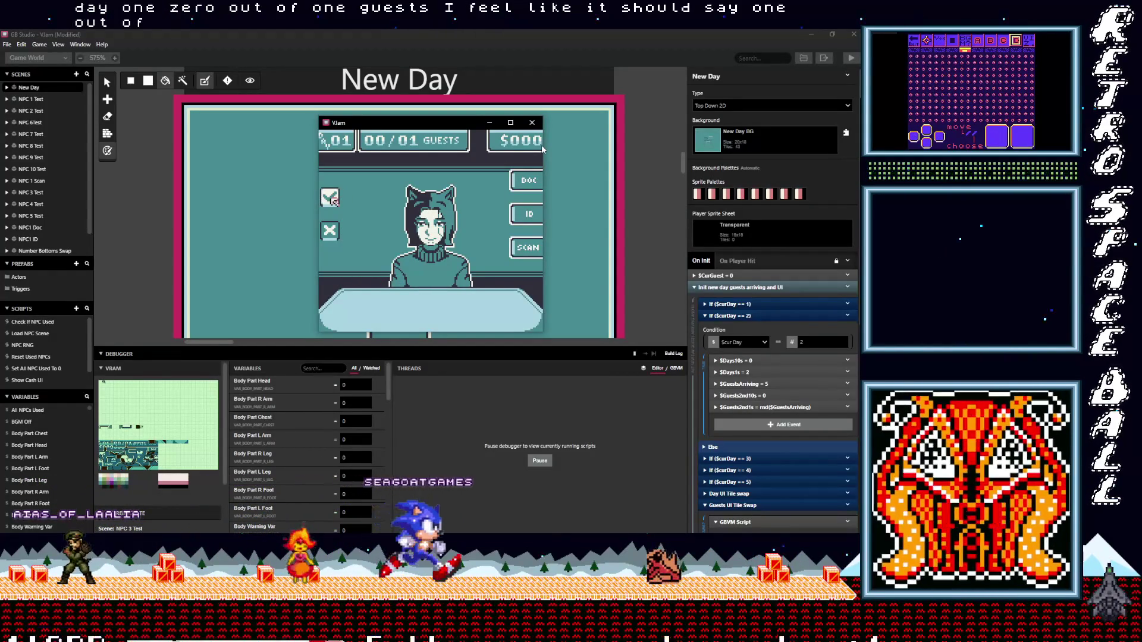
pyautogui.press('z')
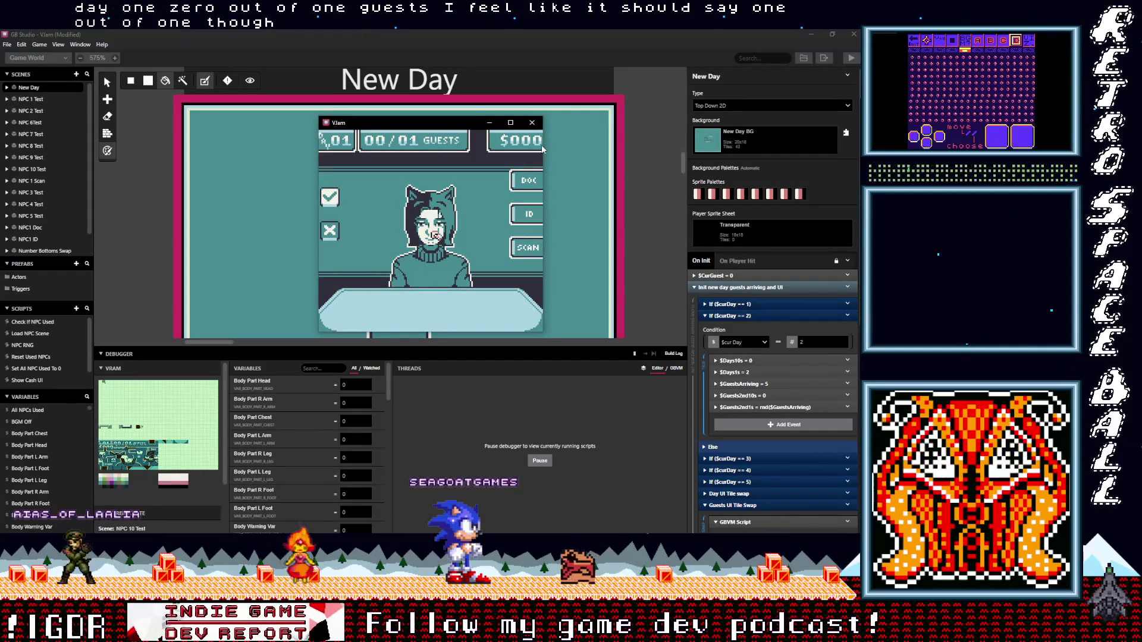
# Step: Approve two more guests so the game advances to Day 02
pyautogui.press('Left')
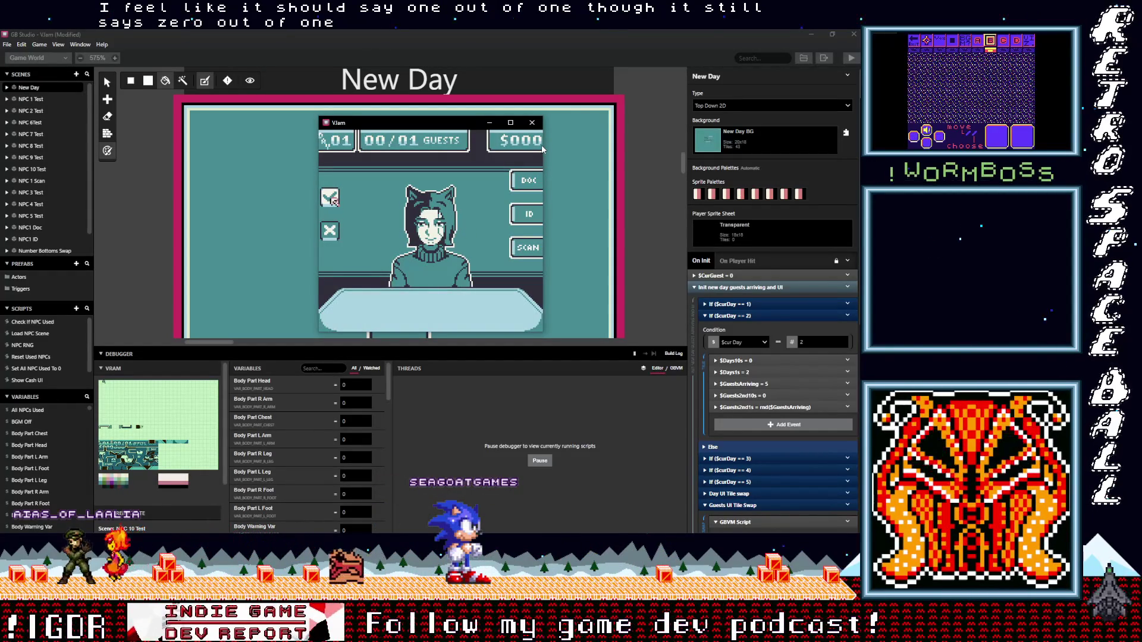
pyautogui.press('z')
pyautogui.press('Left')
pyautogui.press('Down')
pyautogui.press('Up')
pyautogui.press('z')
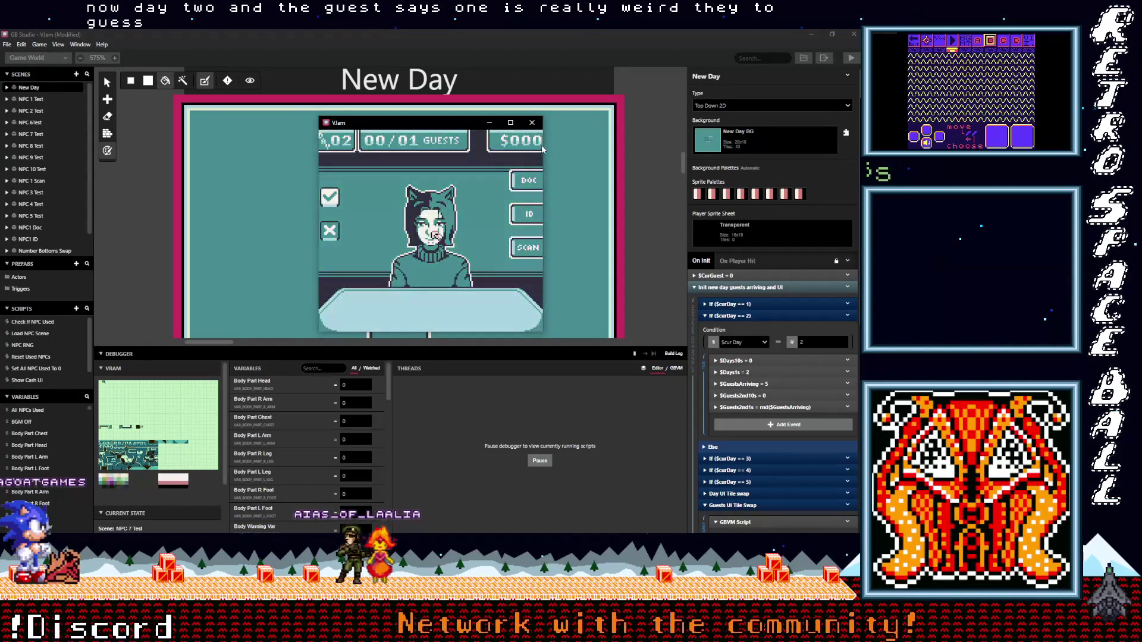
# Step: Approve three more guests on Day 02 with the check button
pyautogui.press('Left')
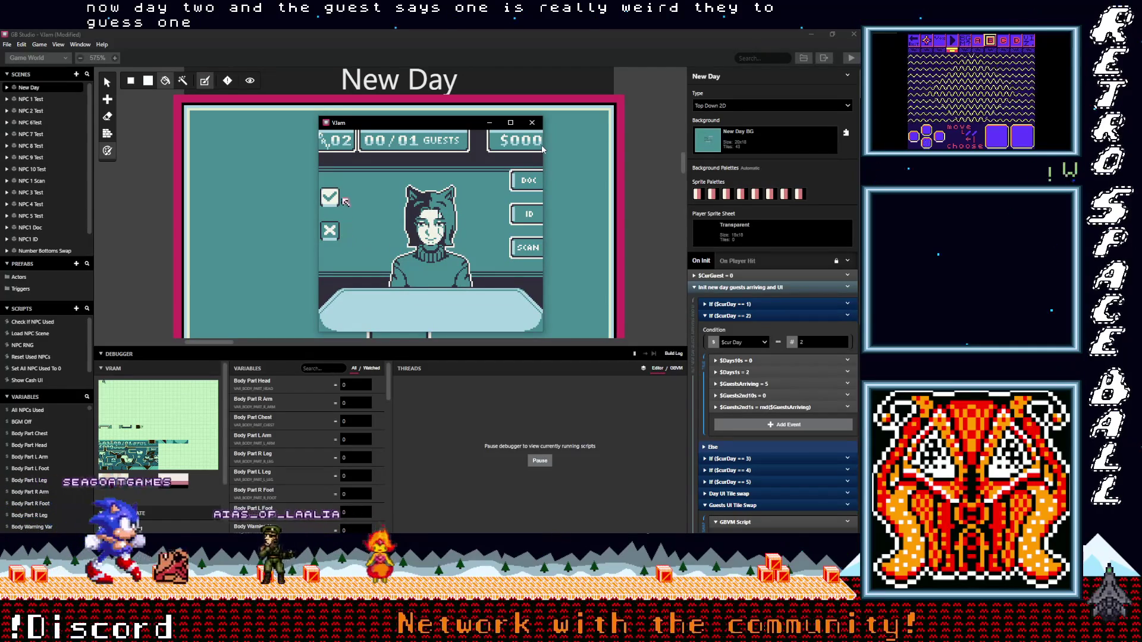
pyautogui.press('z')
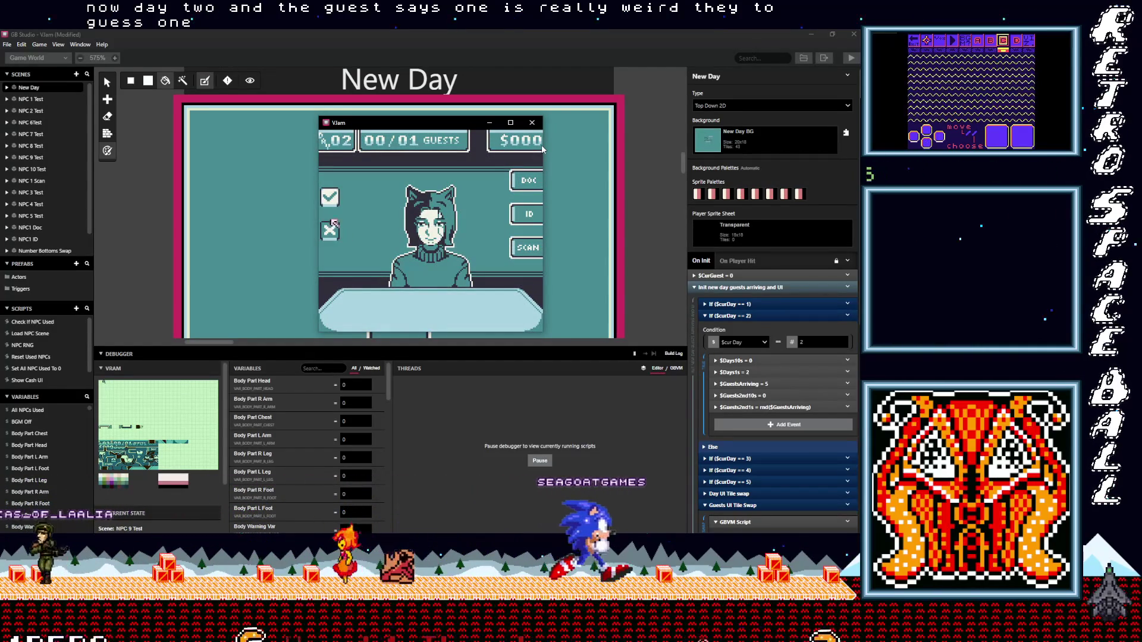
pyautogui.press('z')
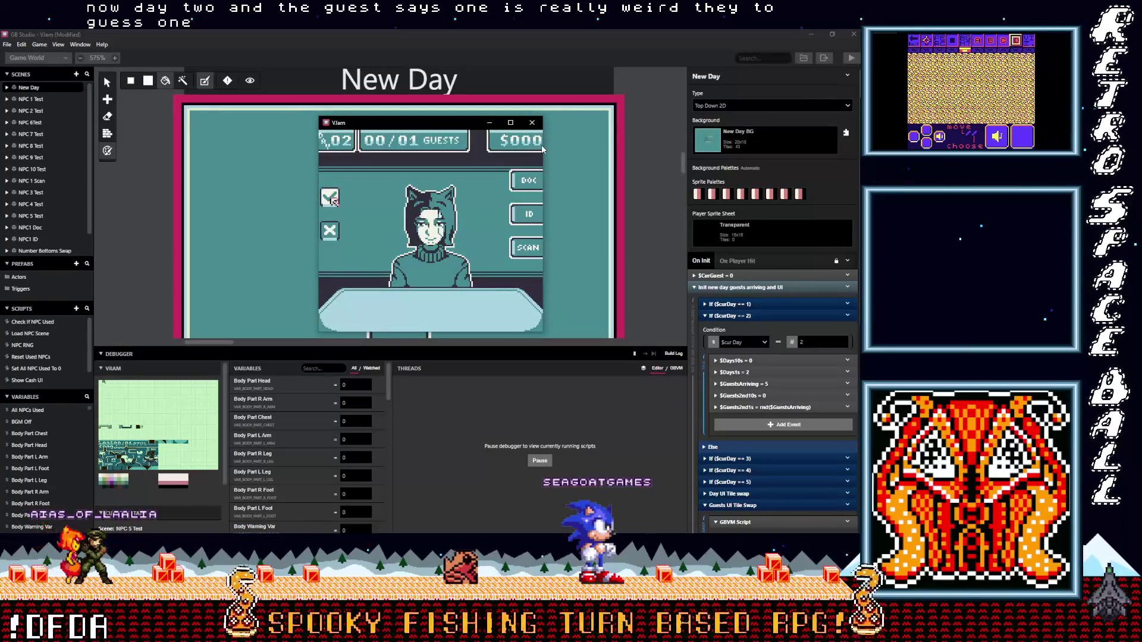
pyautogui.press('z')
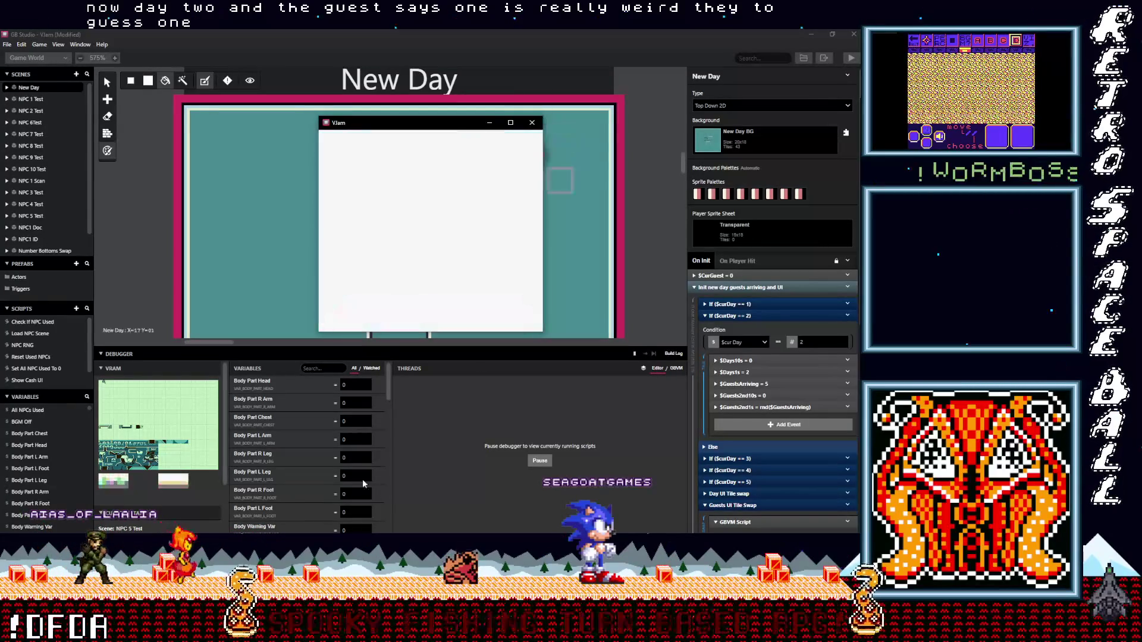
# Step: Check the Days and Guests values in the debugger Variables list, then close the game window
pyautogui.scroll(-10, 350, 464)
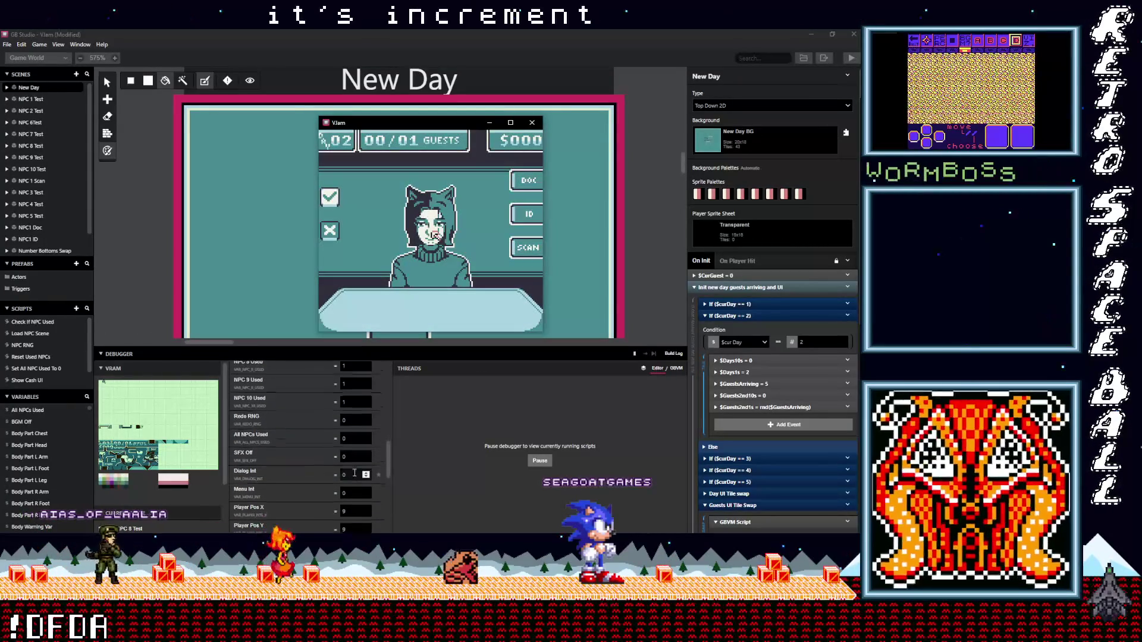
pyautogui.scroll(-4, 354, 473)
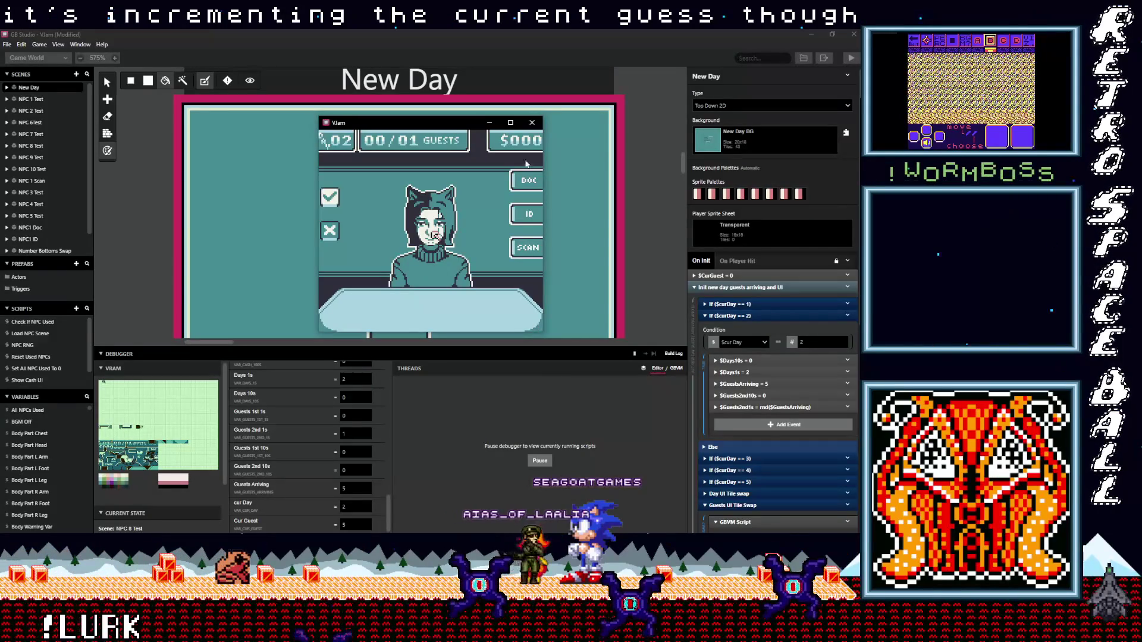
pyautogui.click(533, 123)
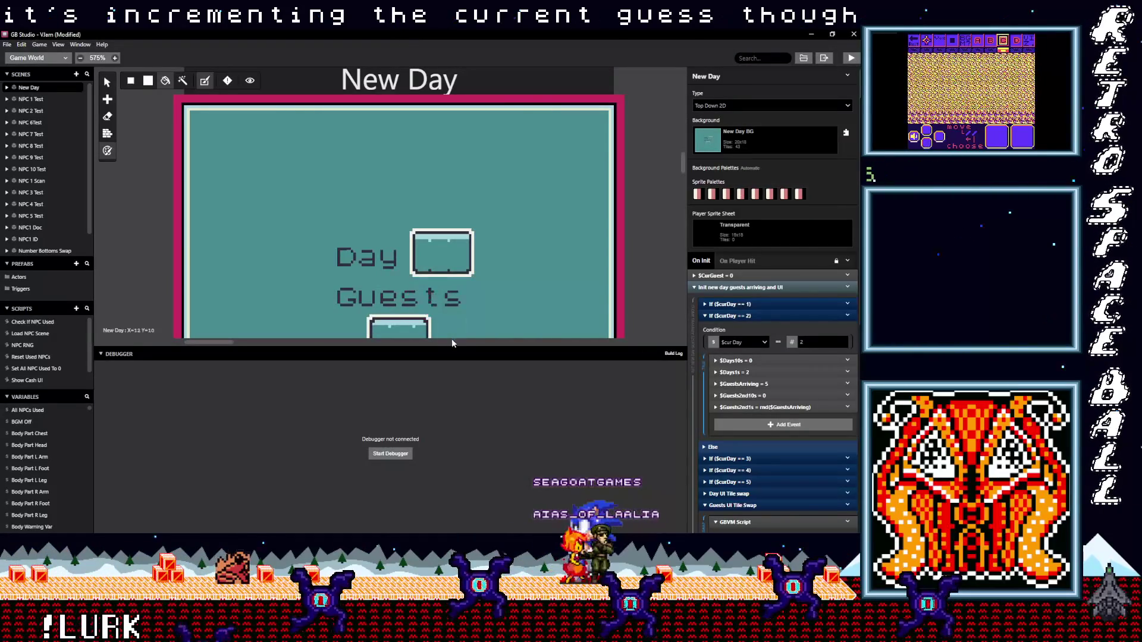
# Step: Enlarge the scene area, select the NPC 1 Test scene and expand its Show UI group
pyautogui.moveTo(460, 354)
pyautogui.mouseDown()
pyautogui.moveTo(445, 433)
pyautogui.moveTo(214, 437)
pyautogui.moveTo(307, 435)
pyautogui.moveTo(278, 435)
pyautogui.mouseUp()
pyautogui.scroll(3, 291, 391)
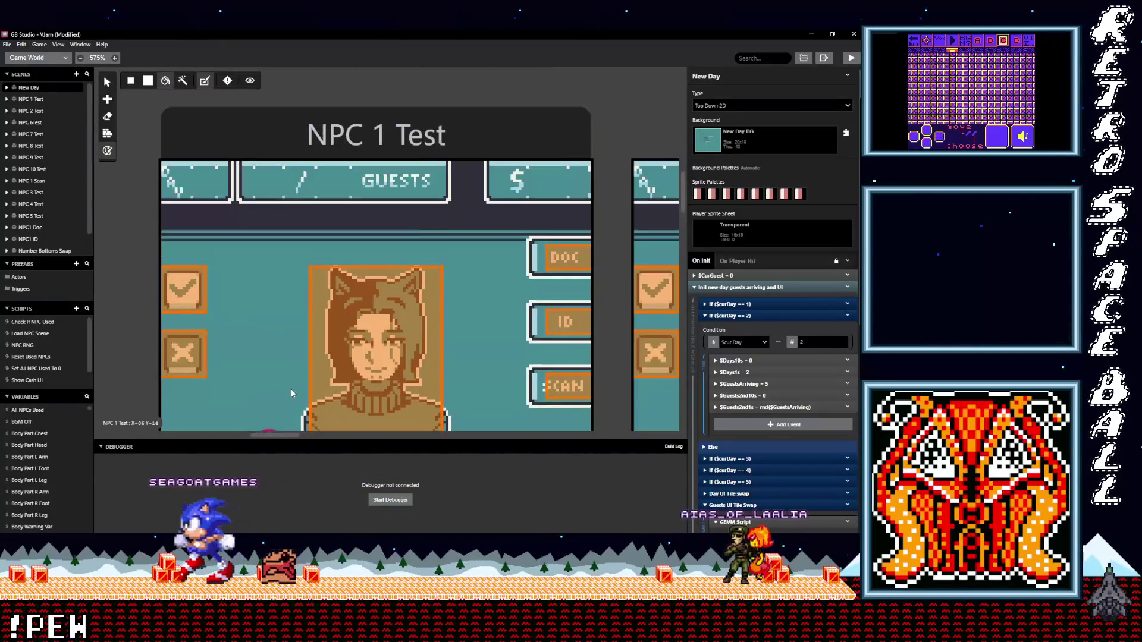
pyautogui.click(349, 161)
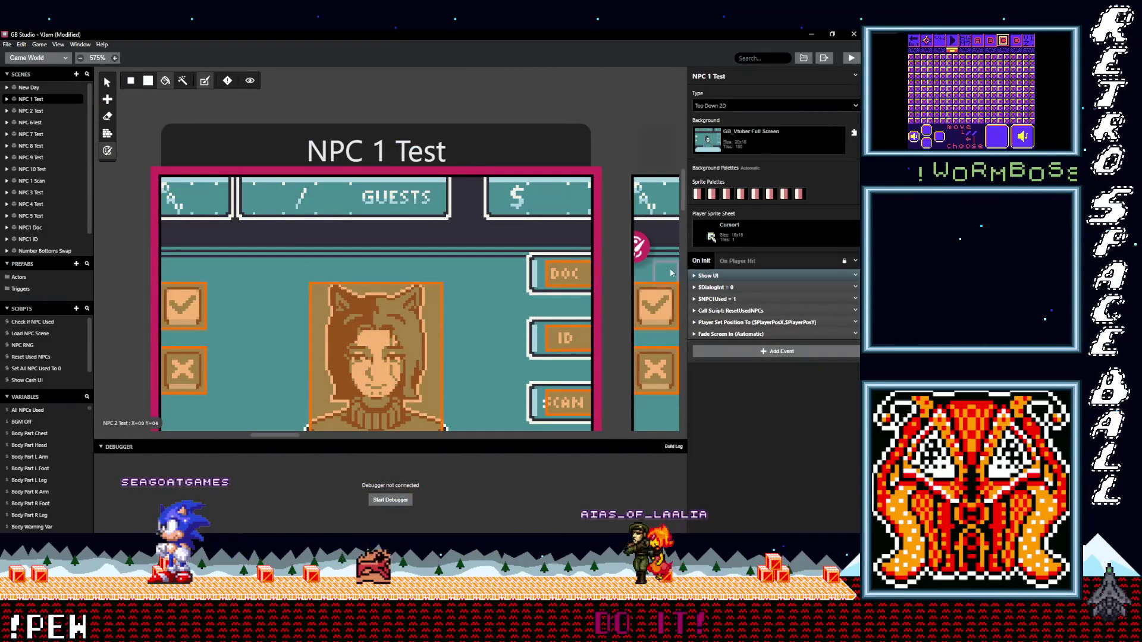
pyautogui.click(705, 275)
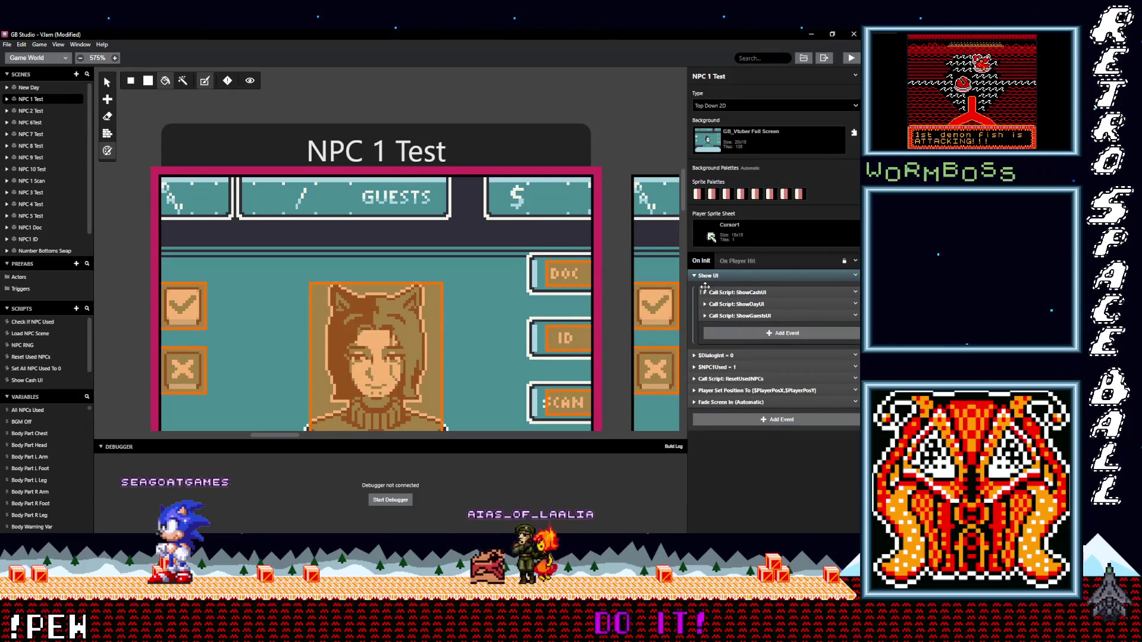